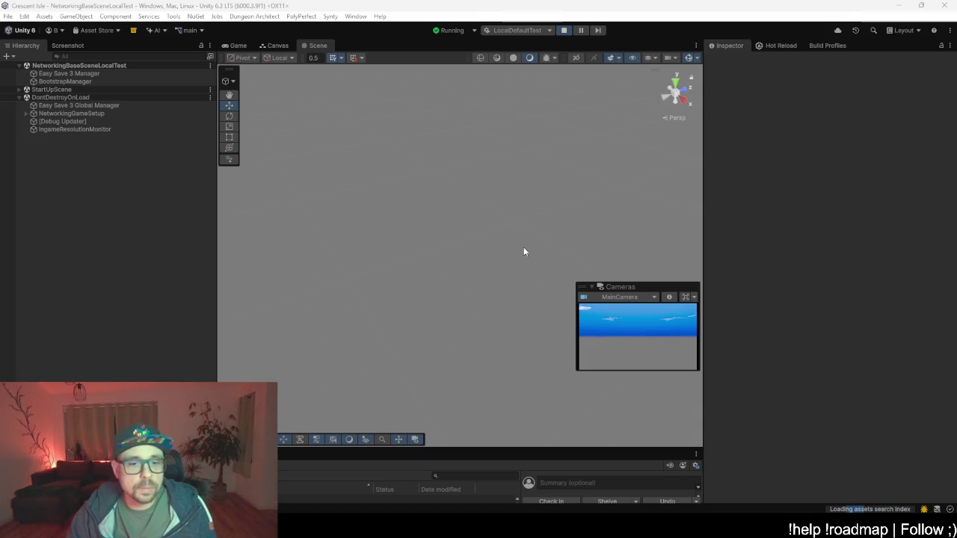
- In the Game view, start and confirm a Single Player game, then launch it with the existing character
left_click(228, 46)
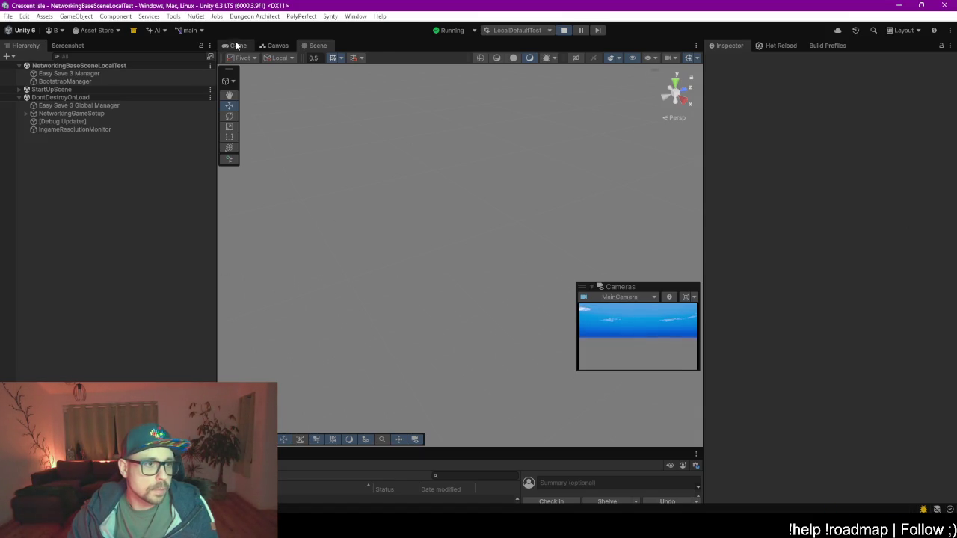
left_click(308, 213)
left_click(443, 174)
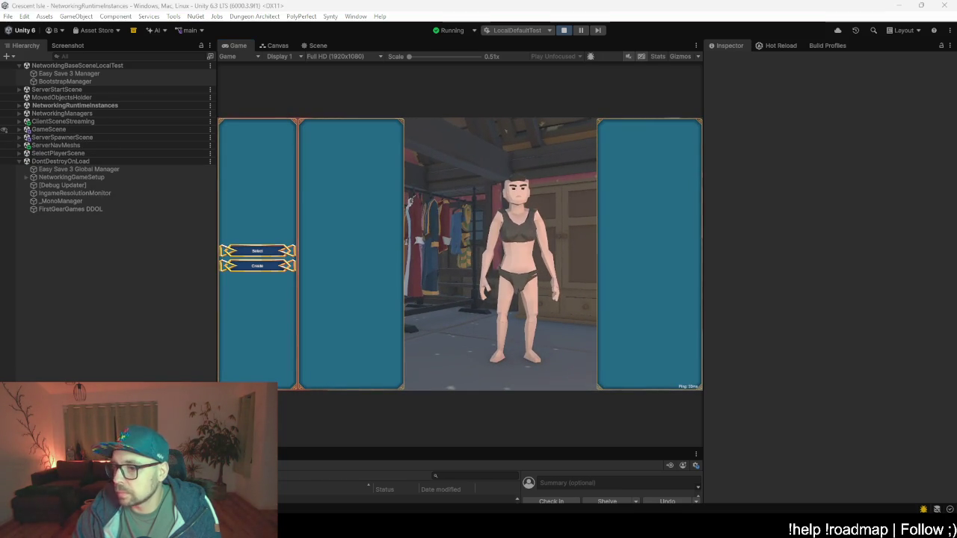
left_click(276, 251)
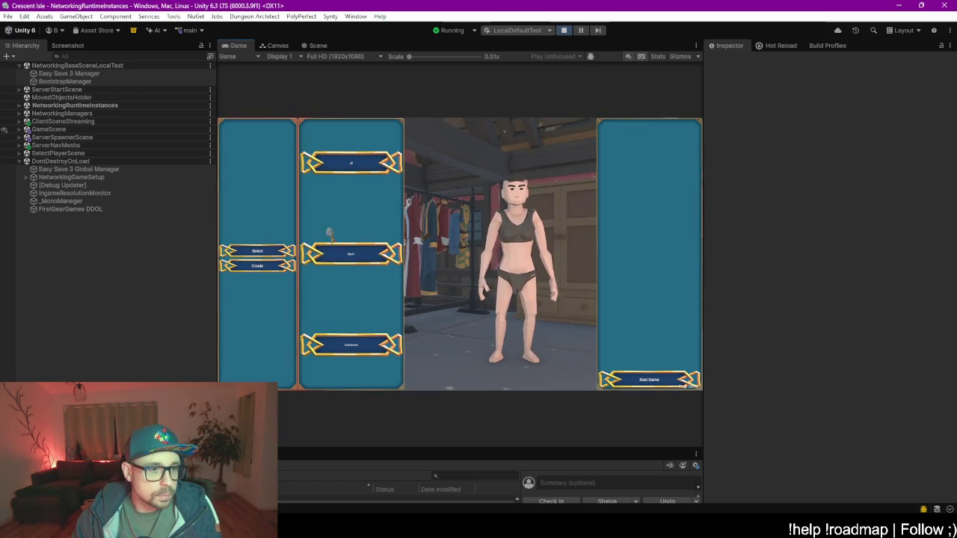
left_click(654, 382)
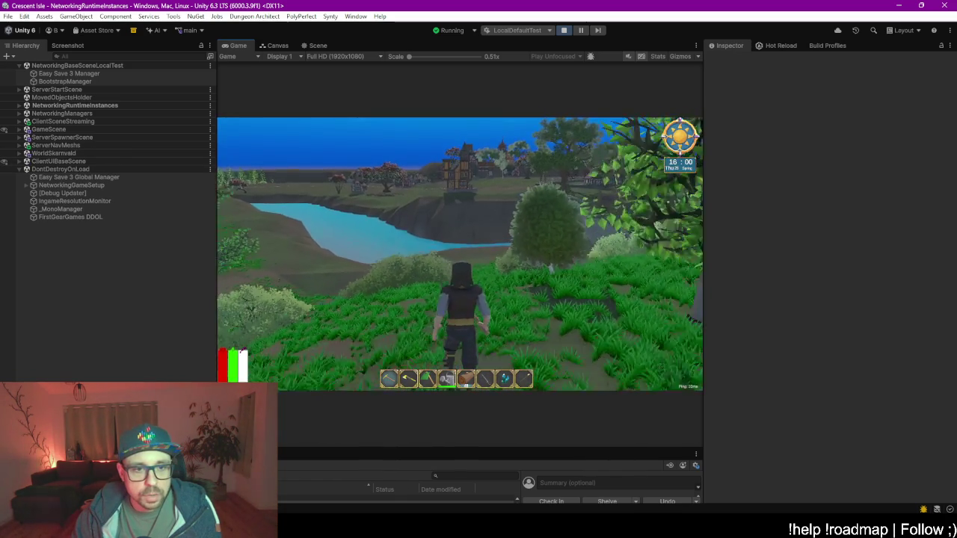
- Walk the character across the grassland, then bring up the Console and clear its messages
key("w")
key("w")
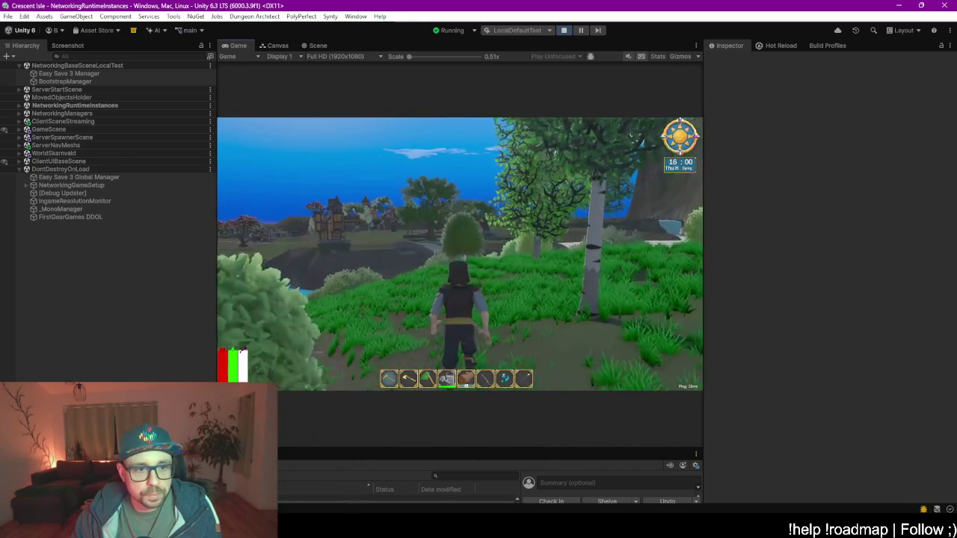
key("w")
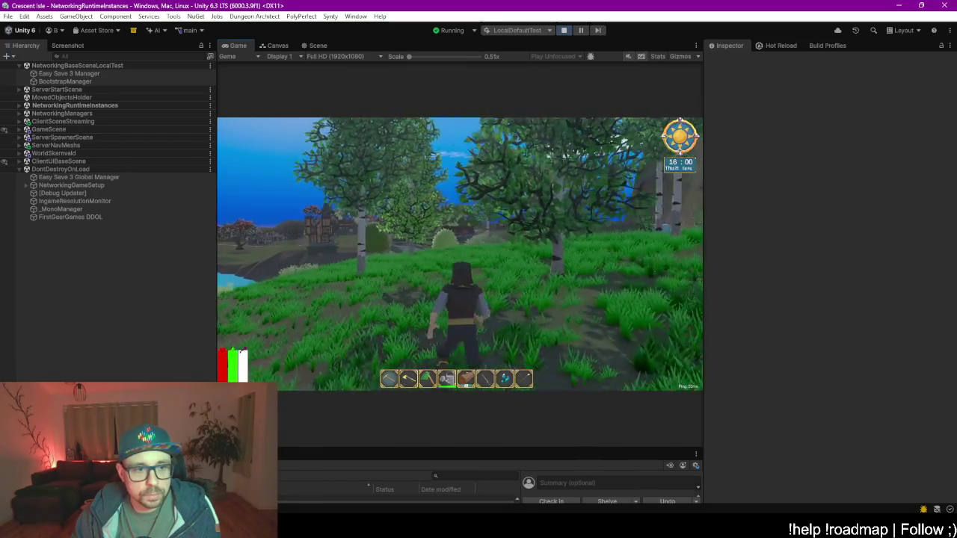
key("w")
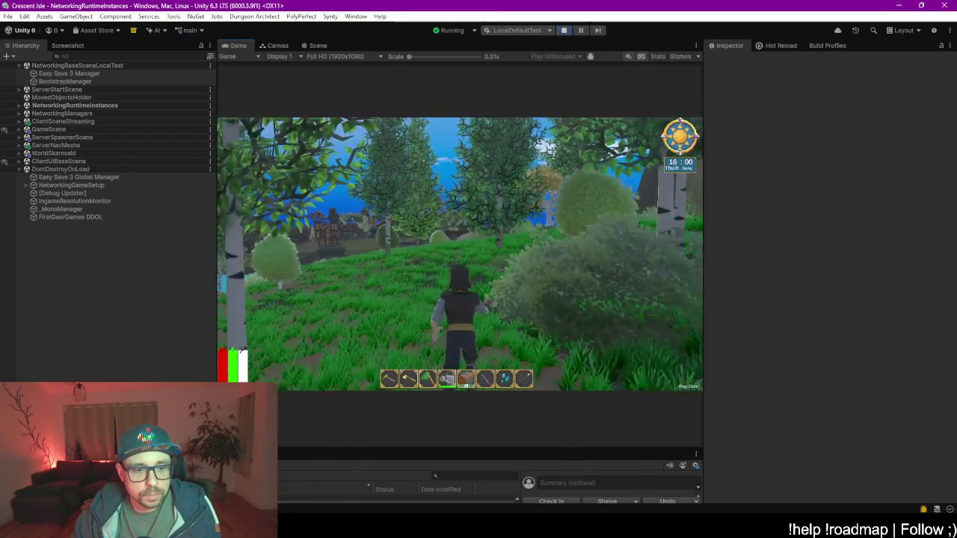
key("w")
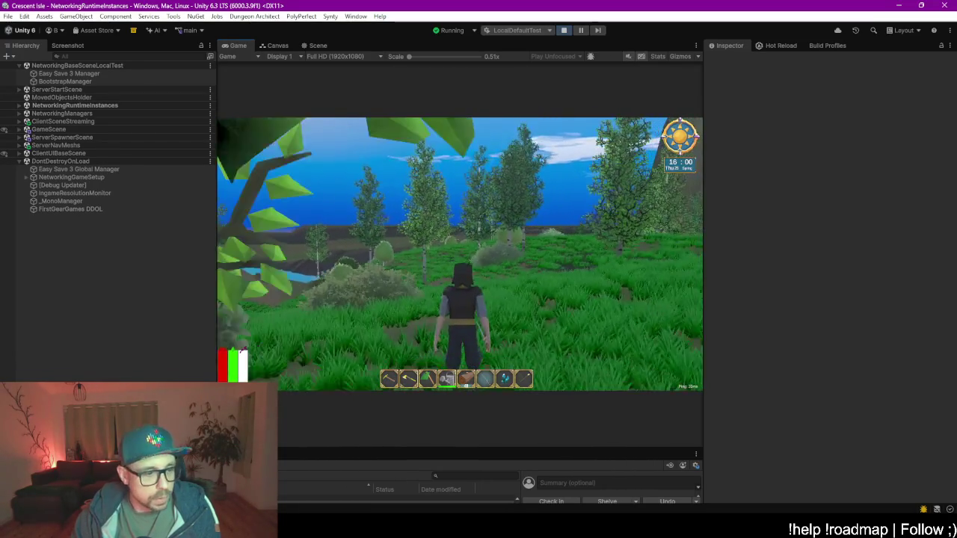
key("ctrl+shift+c")
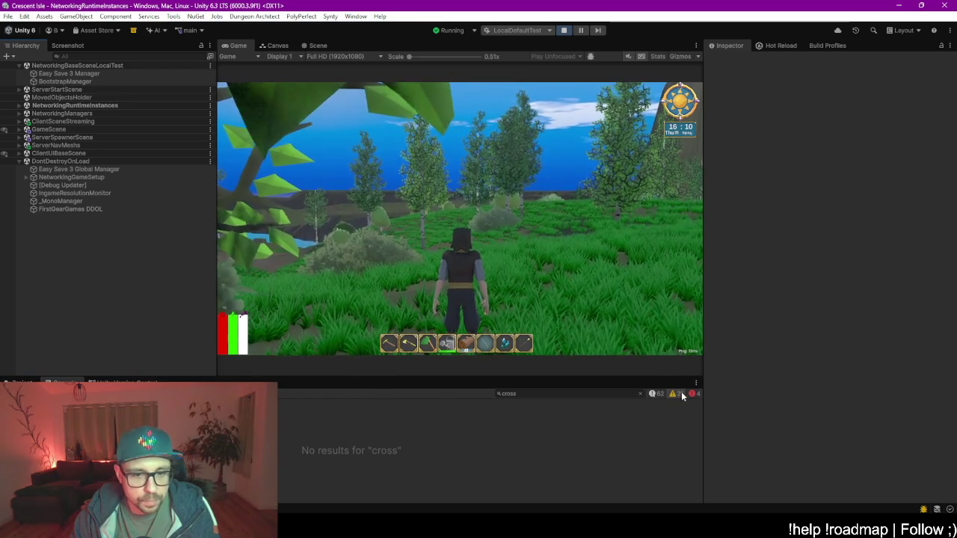
left_click(15, 393)
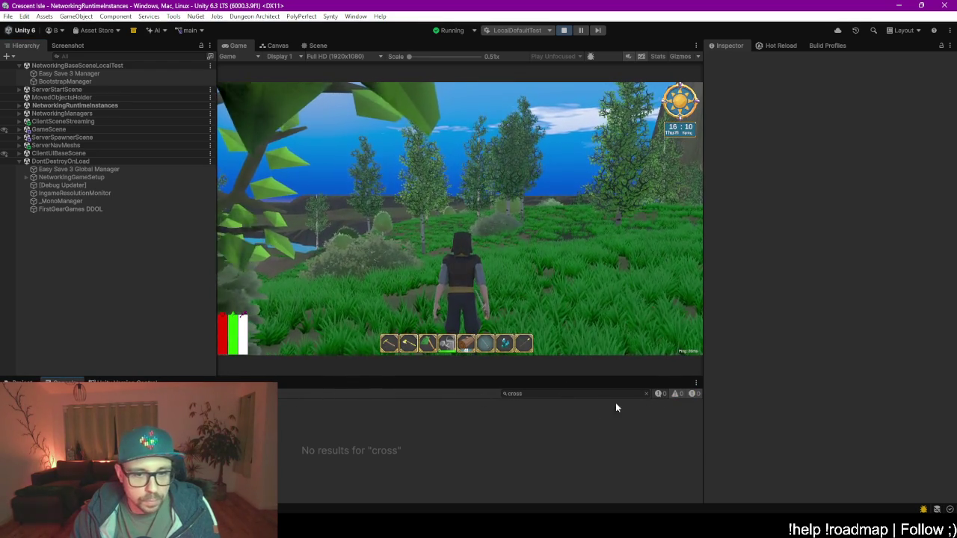
- Walk past the birches and lake onto the stone bridge, turning to face the town
key("w")
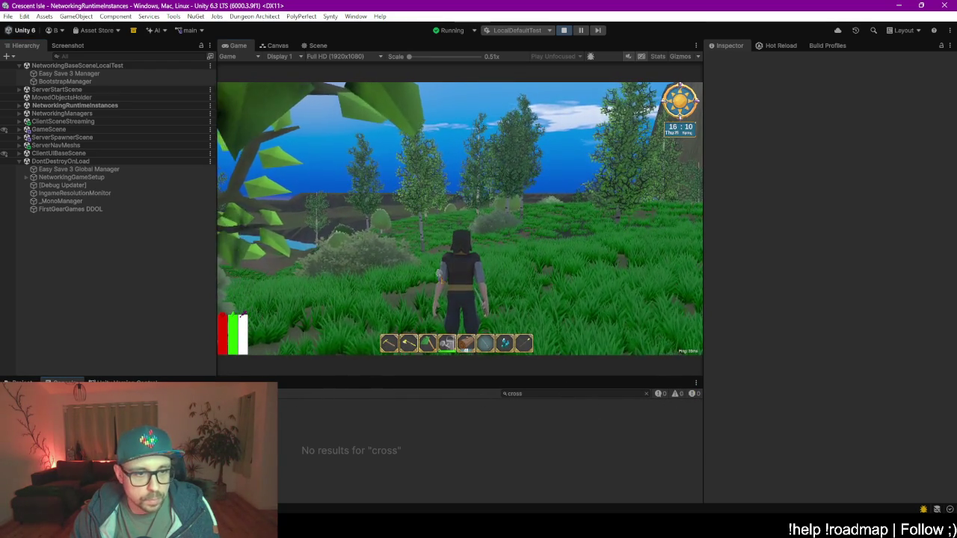
key("w")
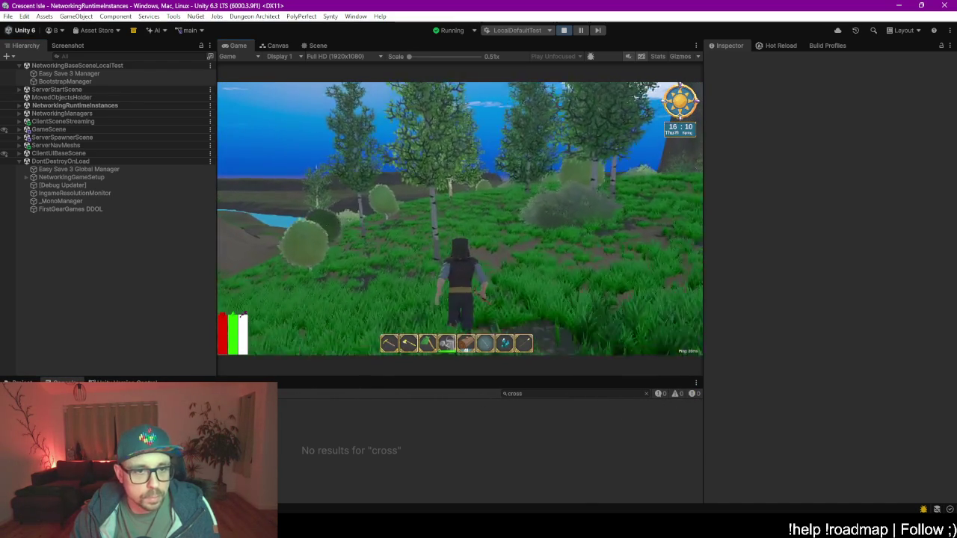
key("w")
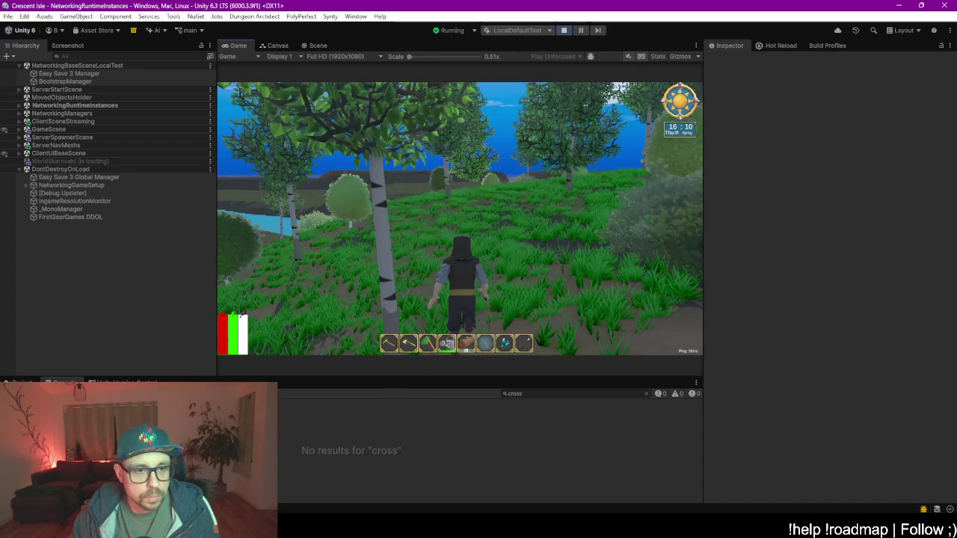
key("w")
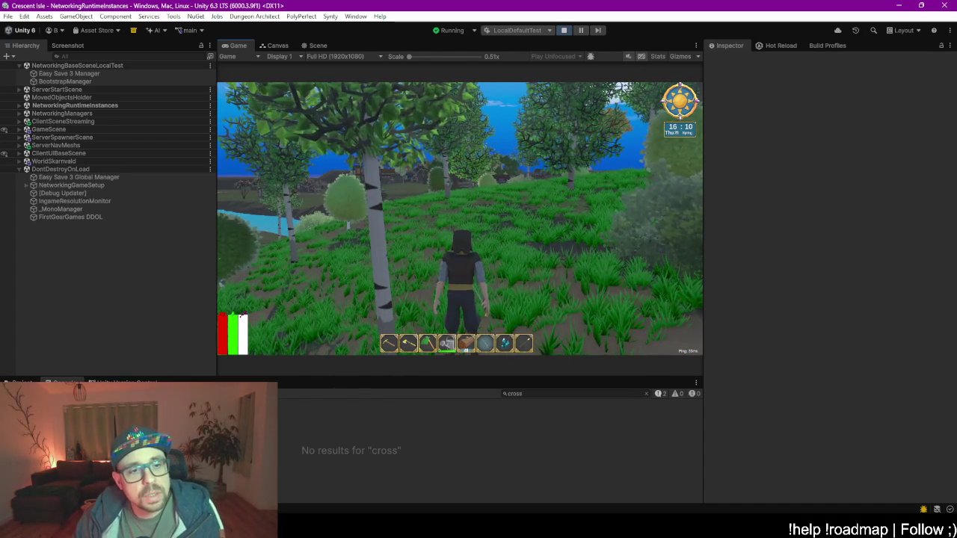
key("w")
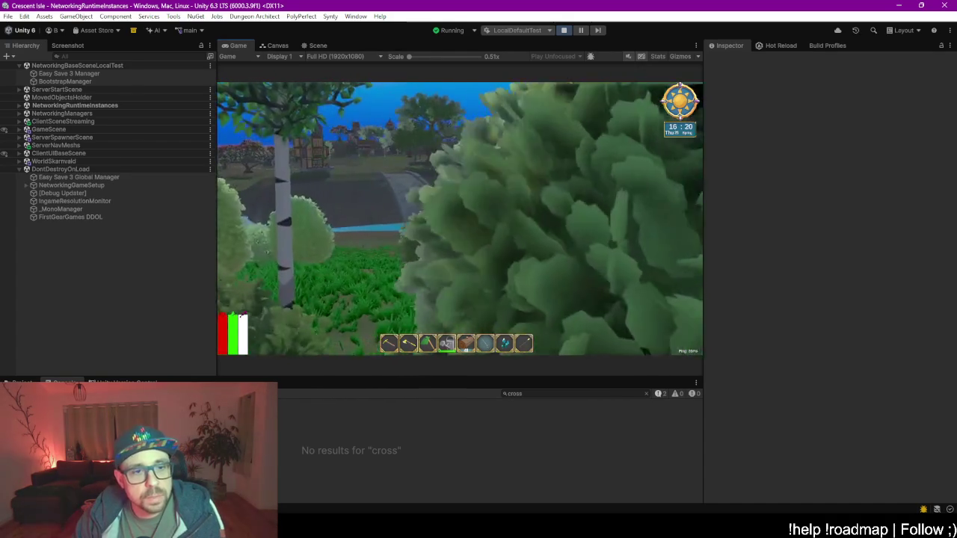
key("w")
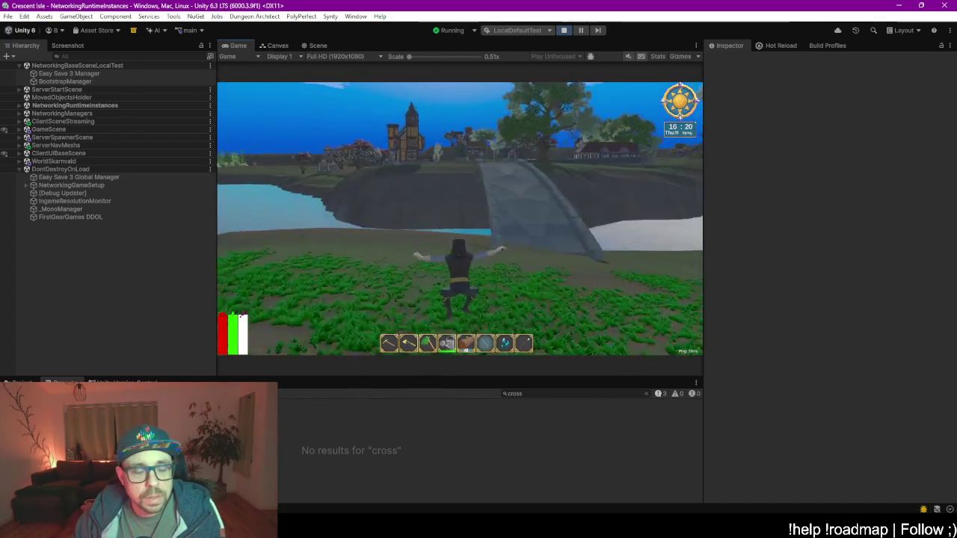
key("w")
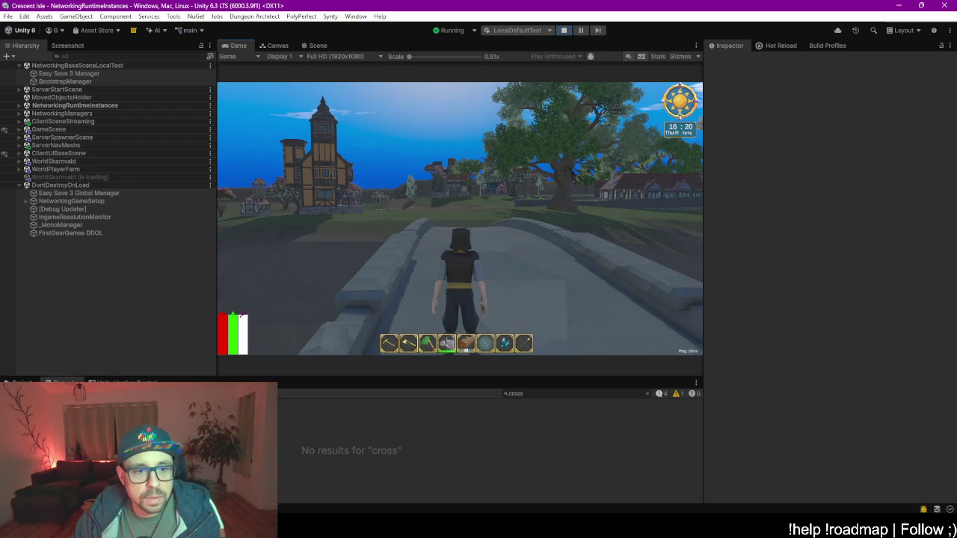
key("a")
key("w")
key("w")
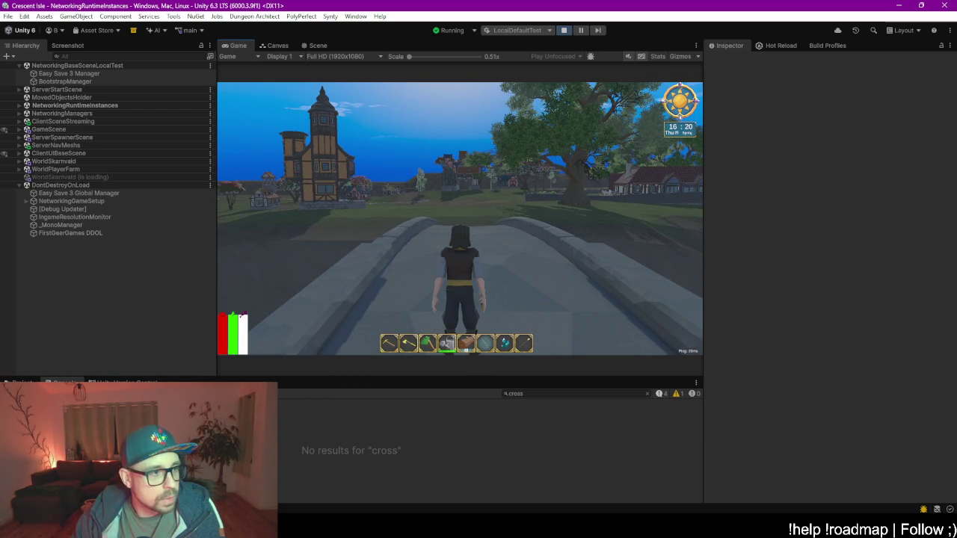
key("w")
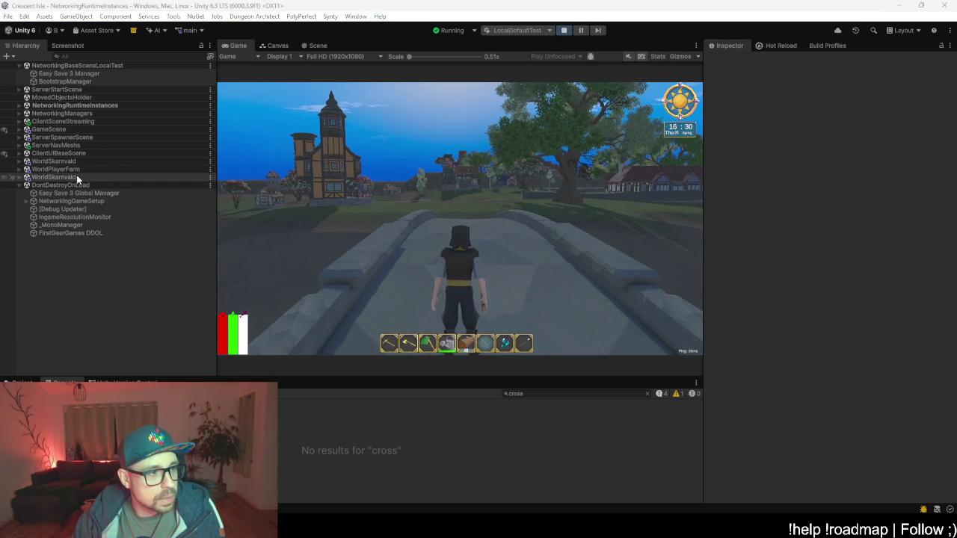
left_click(77, 177)
left_click(45, 162)
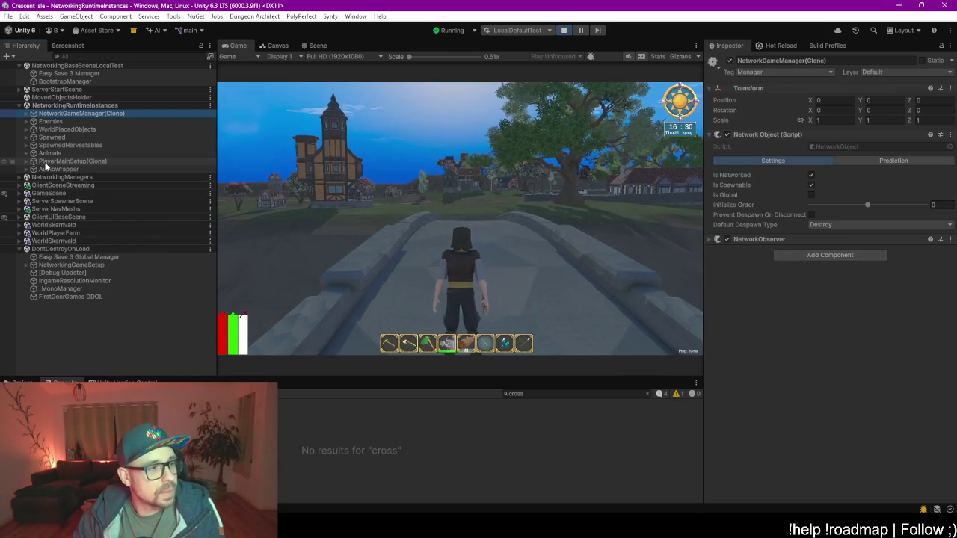
key("Up")
key("Up")
key("Down")
key("Left")
key("Down")
key("Down")
key("Down")
key("Down")
key("Down")
key("Down")
key("Down")
key("Down")
key("Right")
key("Left")
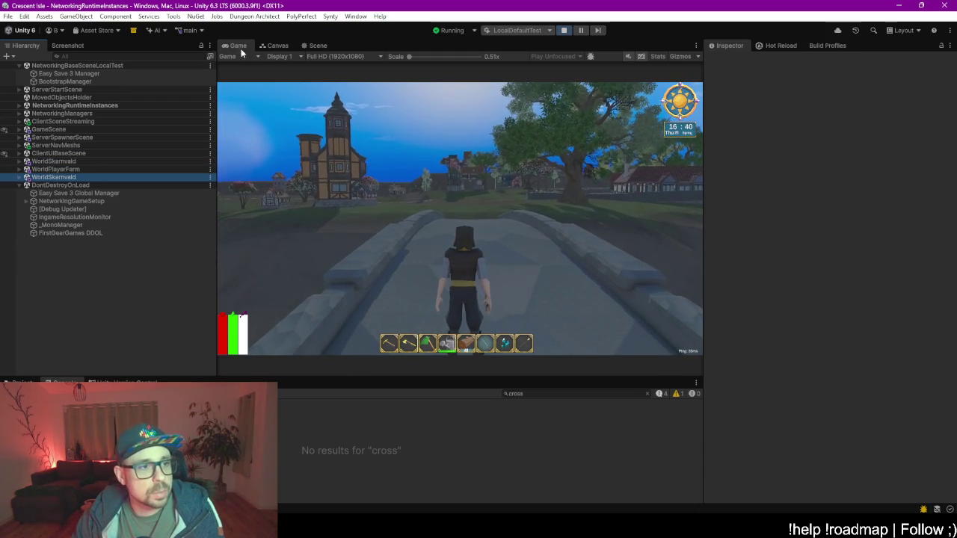
left_click(316, 45)
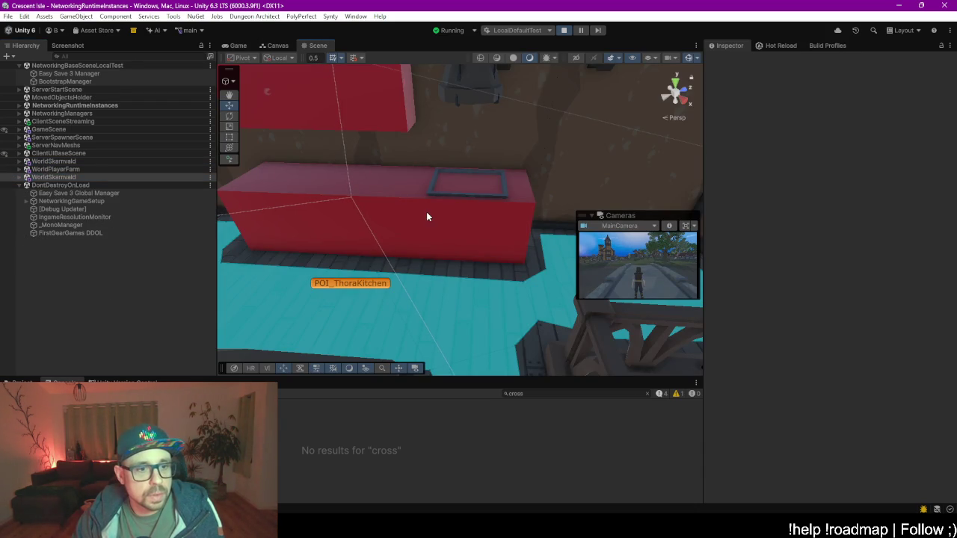
- Select the red kitchen Cube to check its Box Collider, then go back to the Game view
left_click(427, 215)
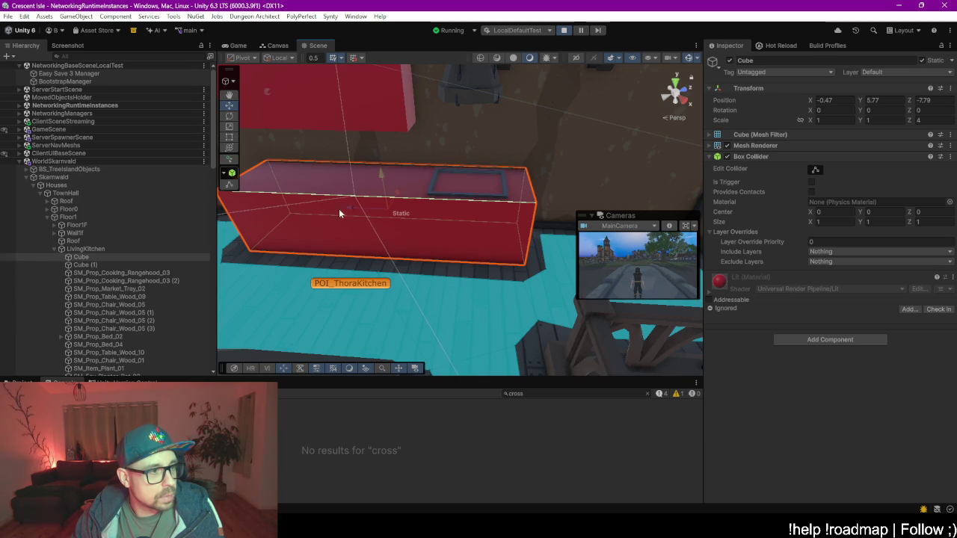
scroll(143, 180, "down", 10)
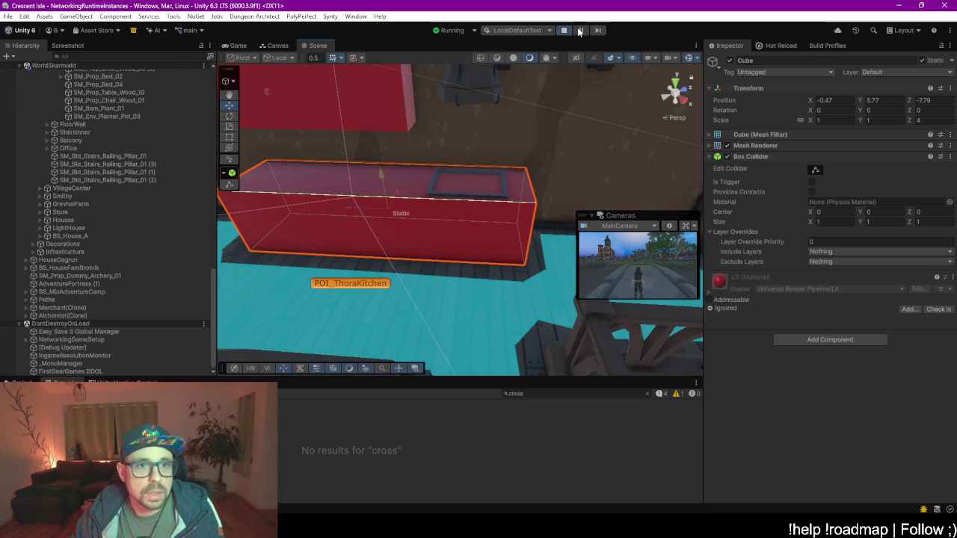
left_click(272, 45)
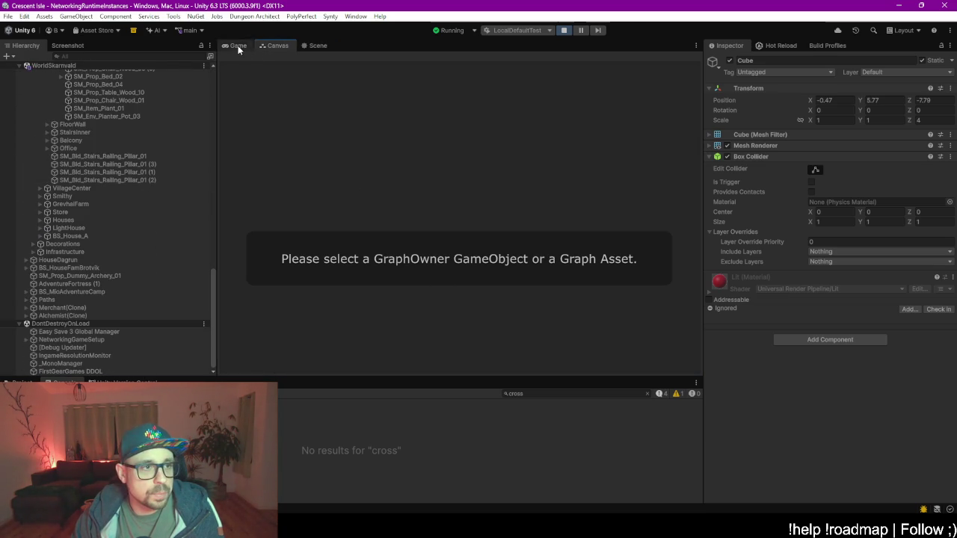
left_click(236, 45)
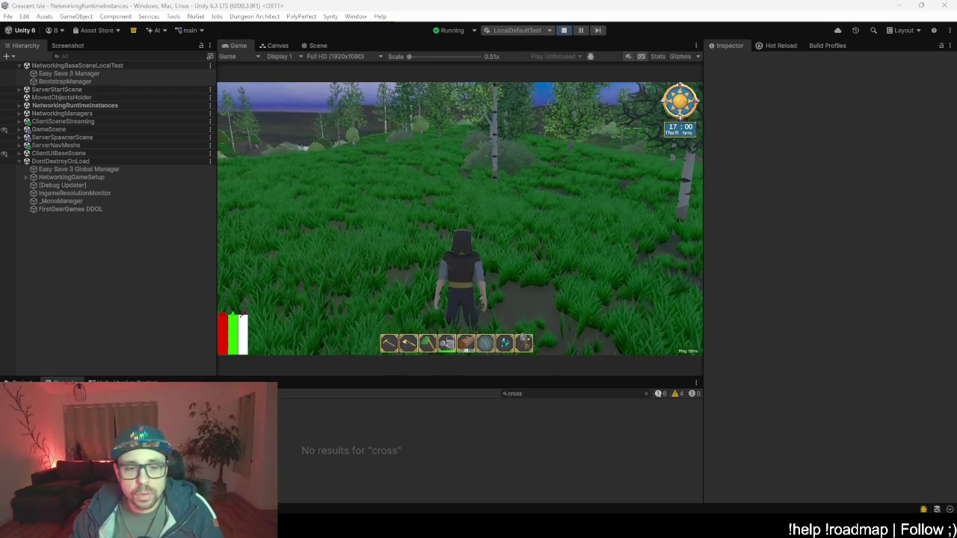
- In Rider, open SceneDefinition.cs, maximize the window and open SceneUnloadOnEnter.cs
key("alt+Tab")
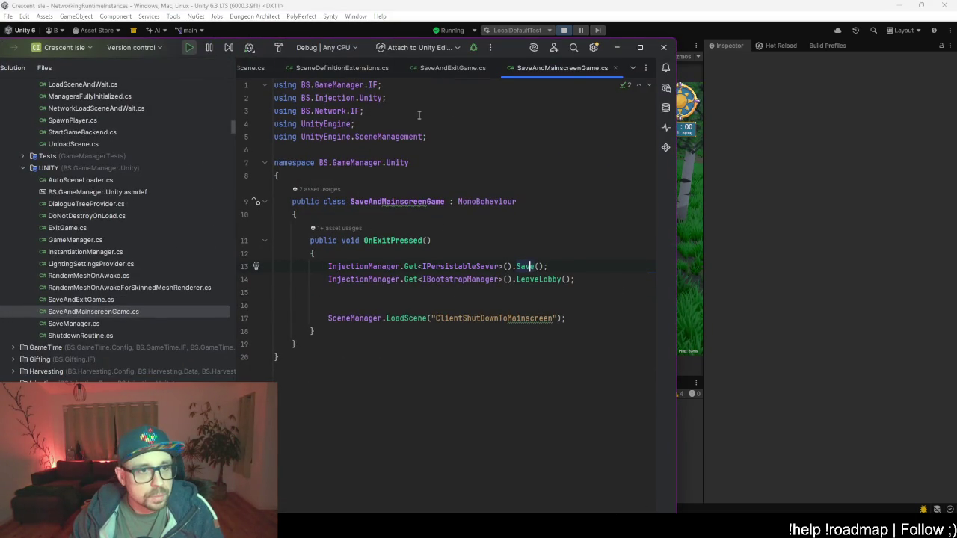
scroll(328, 67, "up", 3)
scroll(342, 67, "down", 5)
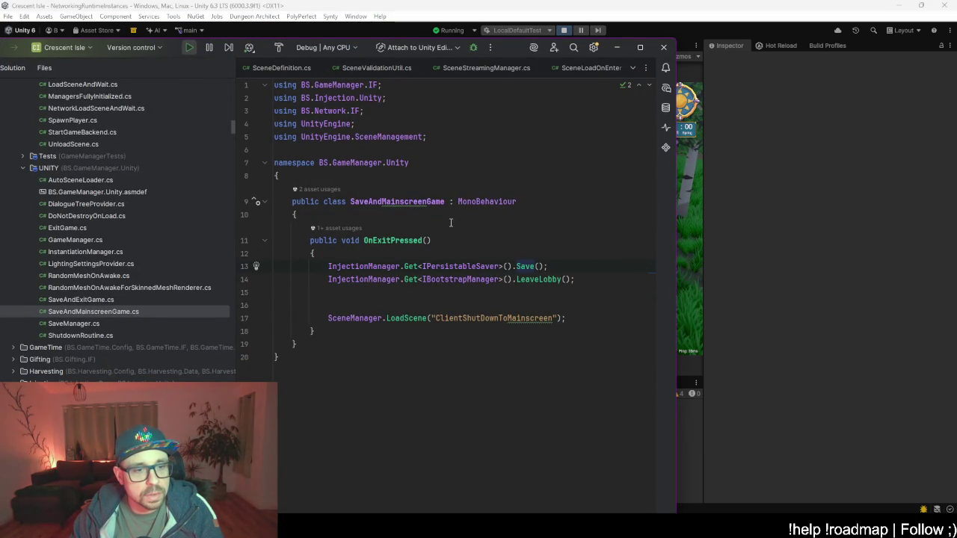
left_click(295, 67)
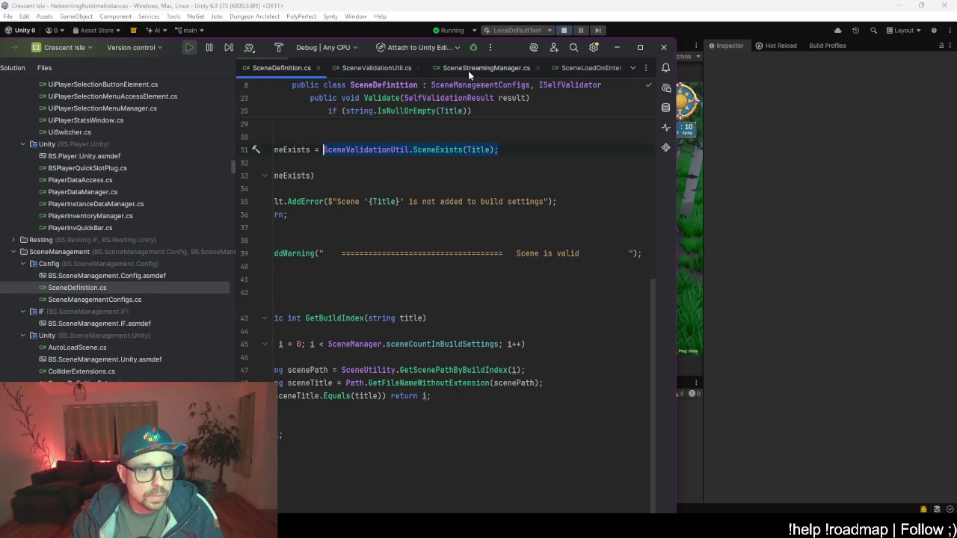
left_click(631, 49)
left_click(777, 31)
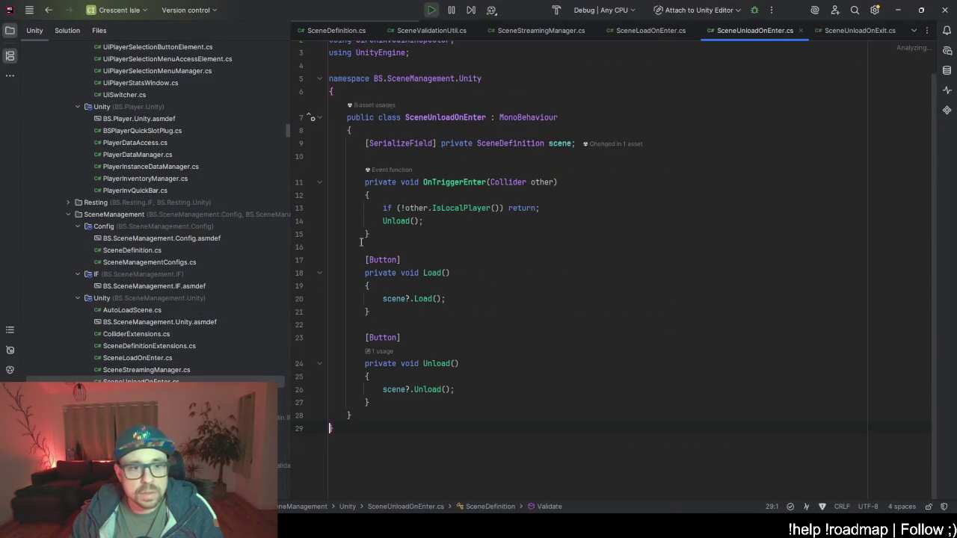
- Jump from the scene Load call to its definition and select LoadSceneAsync to look it up
left_click(422, 299)
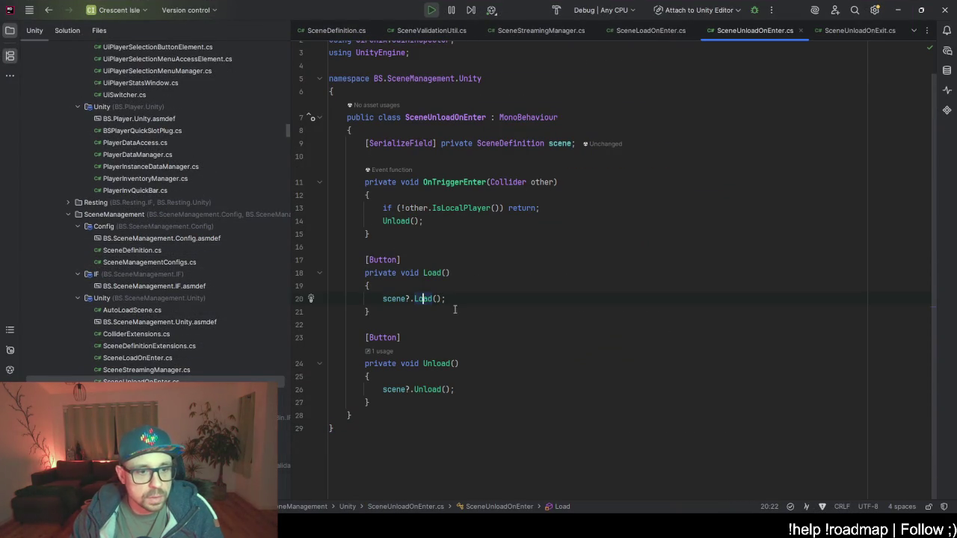
left_click(422, 299, "ctrl")
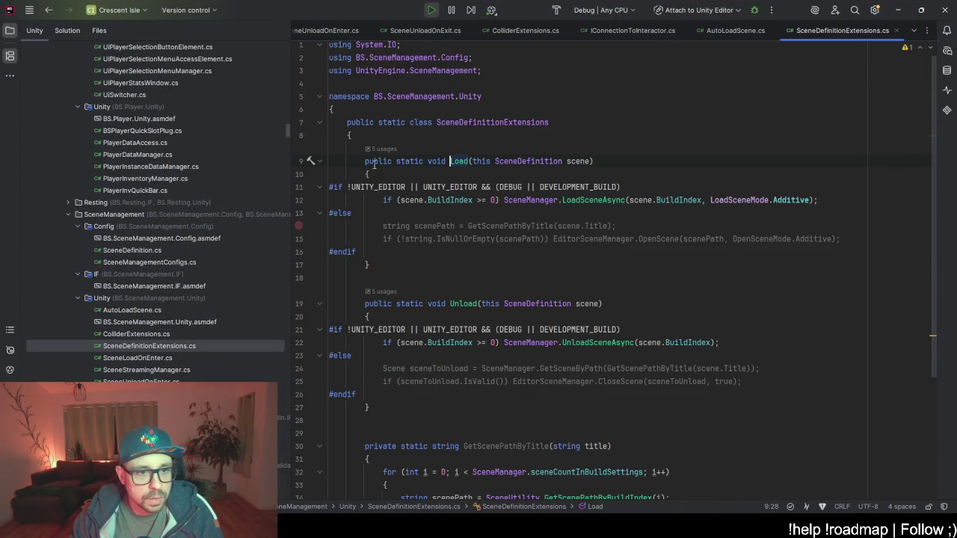
left_click(589, 201)
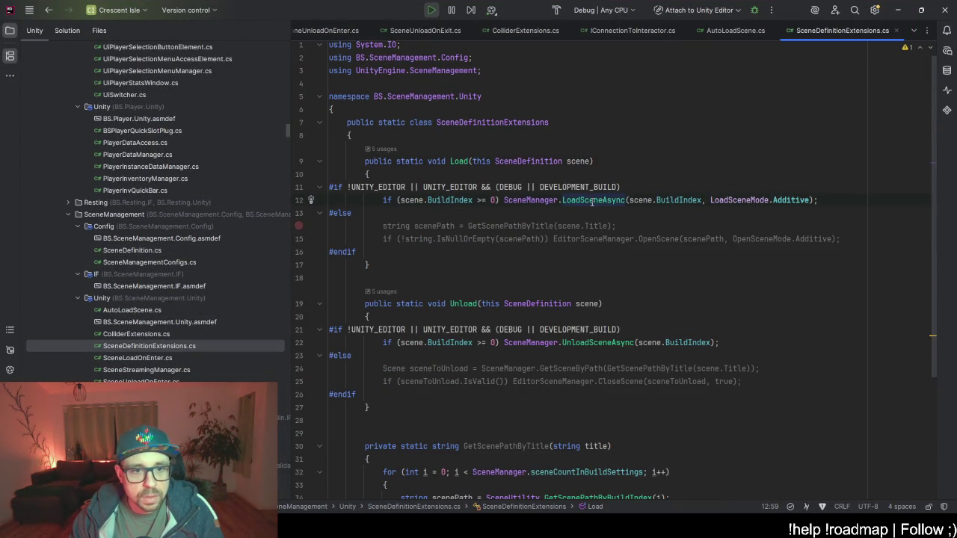
left_click_drag(562, 200, 615, 200)
left_click(617, 225)
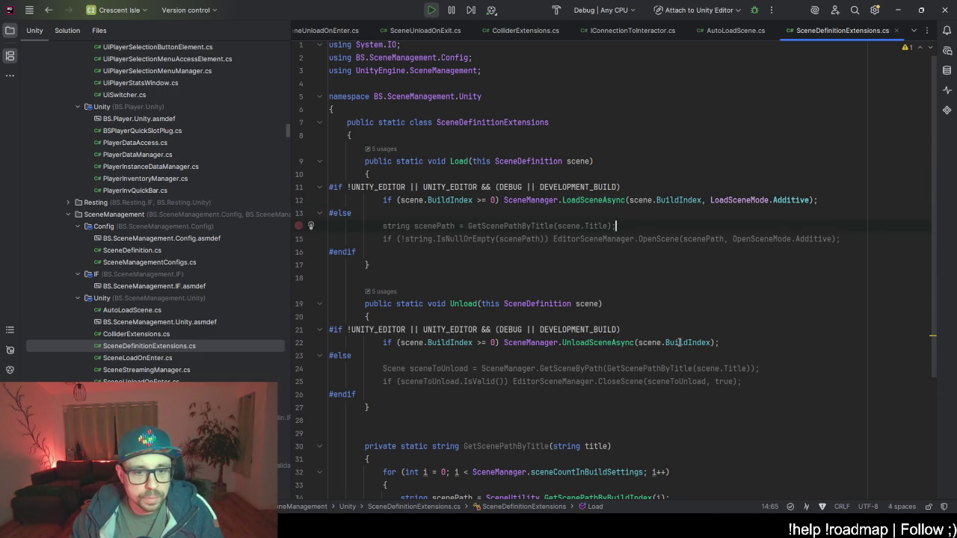
mouse_move(675, 199)
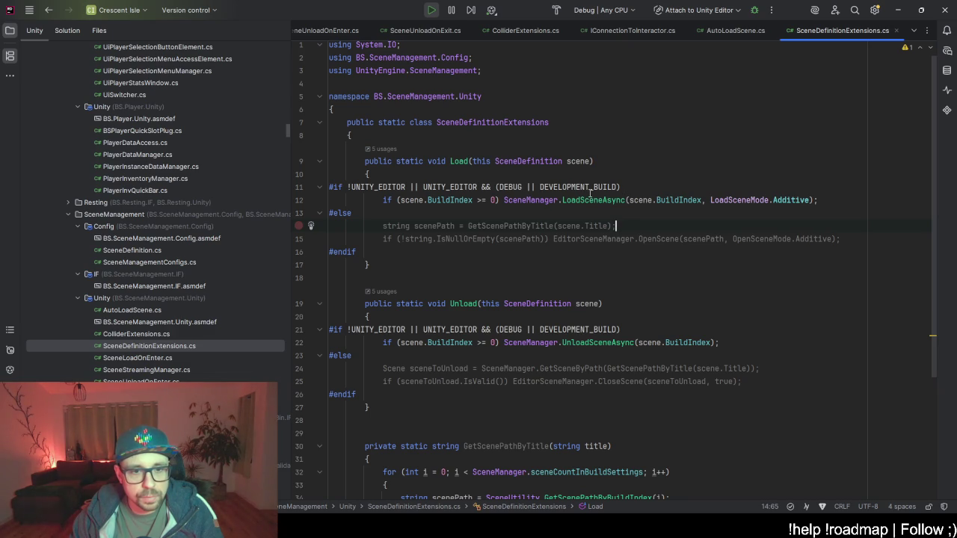
mouse_move(591, 200)
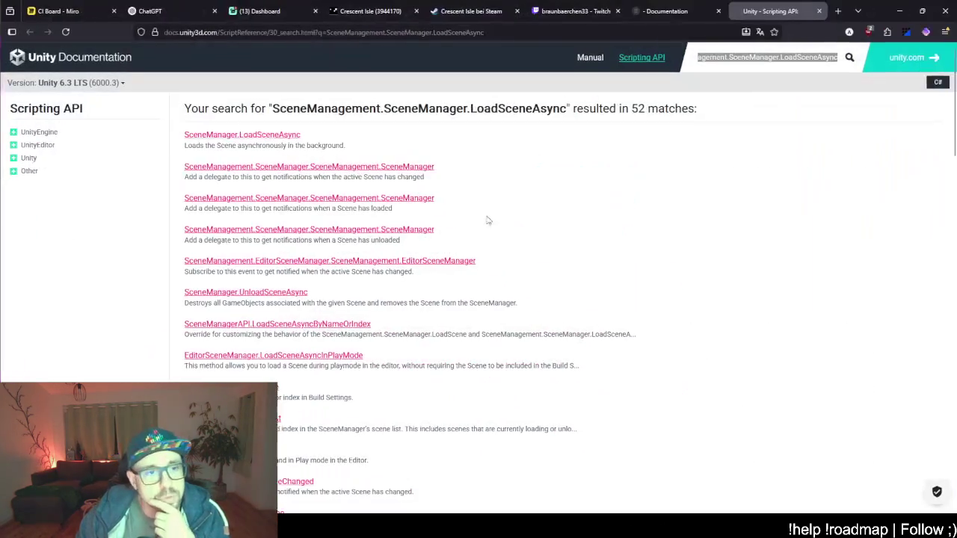
- Open the SceneManager.LoadSceneAsync page and read down to the example, highlighting the LoadYourAsyncScene call
left_click(266, 136)
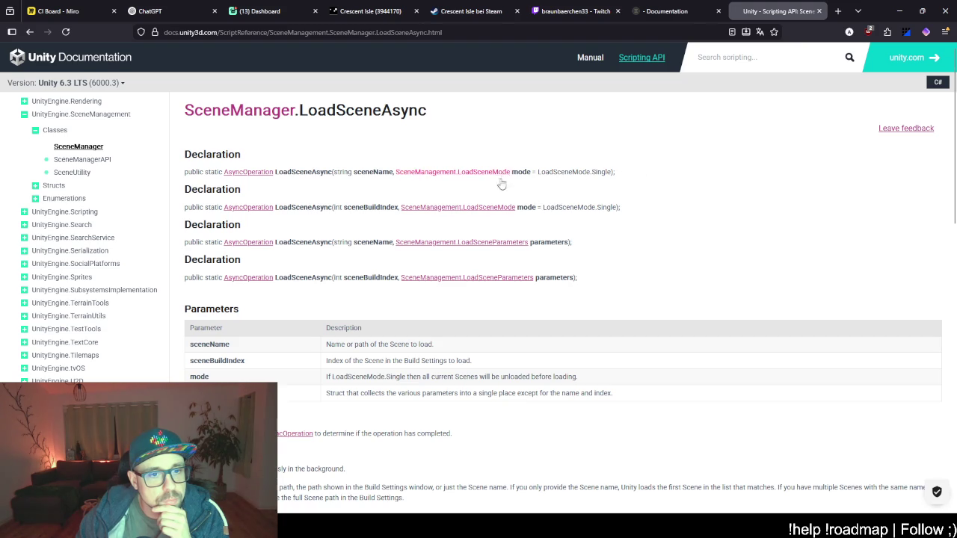
scroll(323, 331, "down", 2)
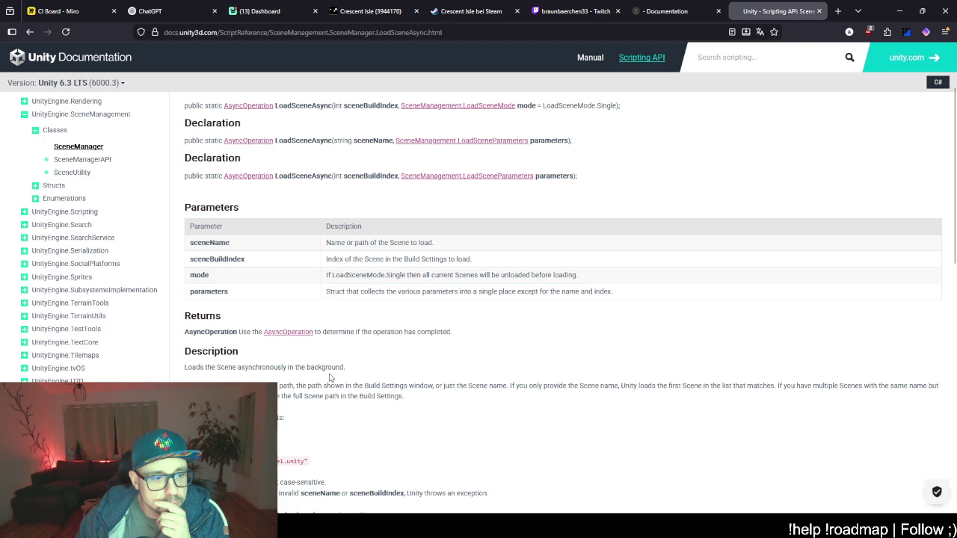
scroll(333, 377, "down", 3)
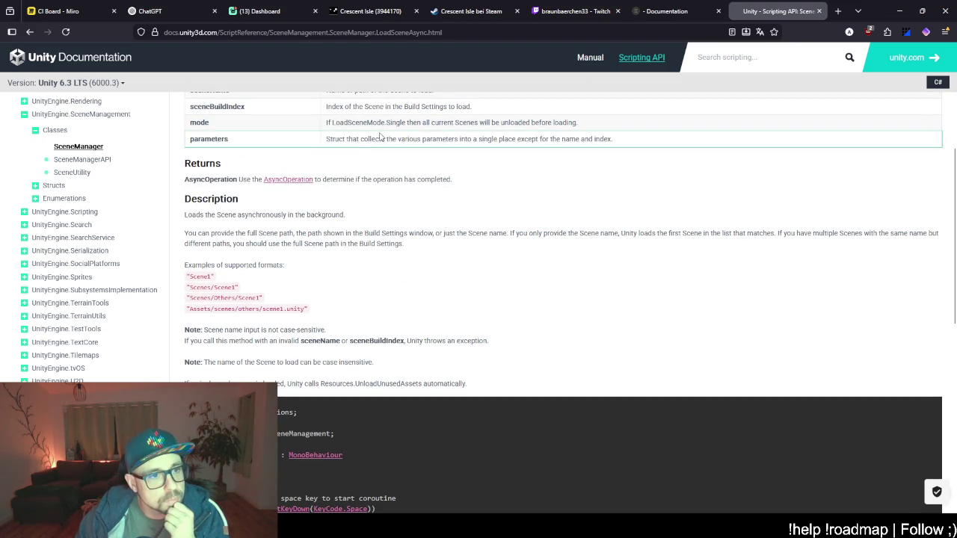
scroll(314, 189, "up", 2)
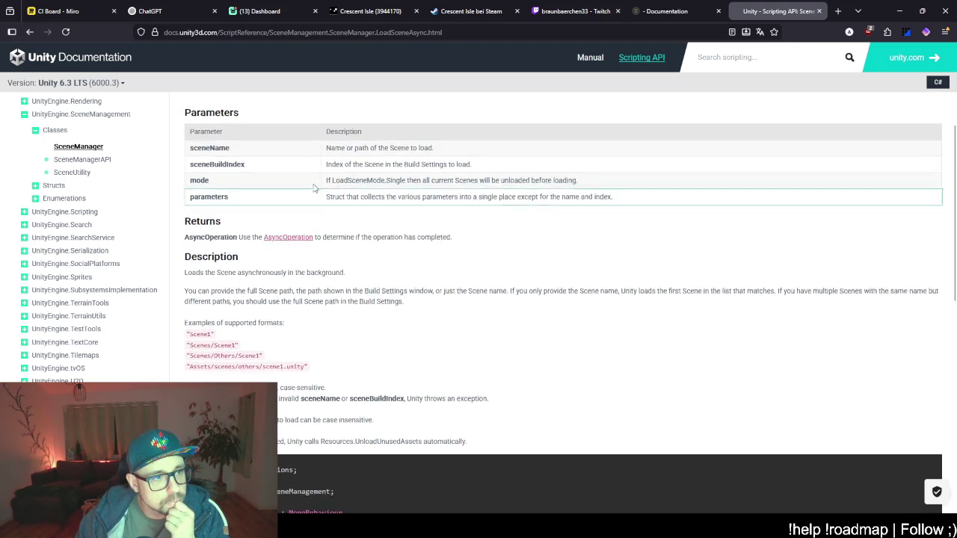
scroll(314, 277, "down", 2)
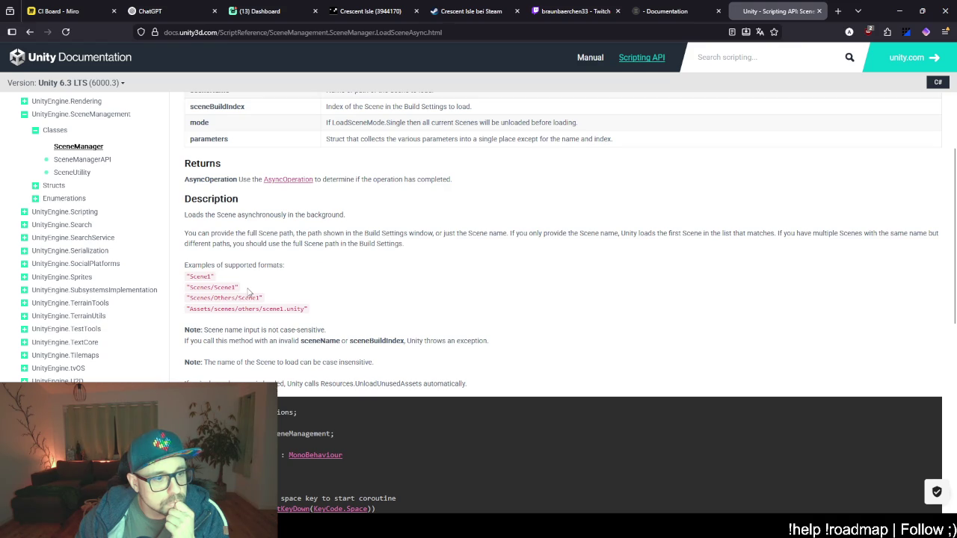
scroll(248, 291, "down", 3)
scroll(369, 295, "down", 2)
left_click_drag(309, 288, 372, 288)
scroll(408, 382, "down", 2)
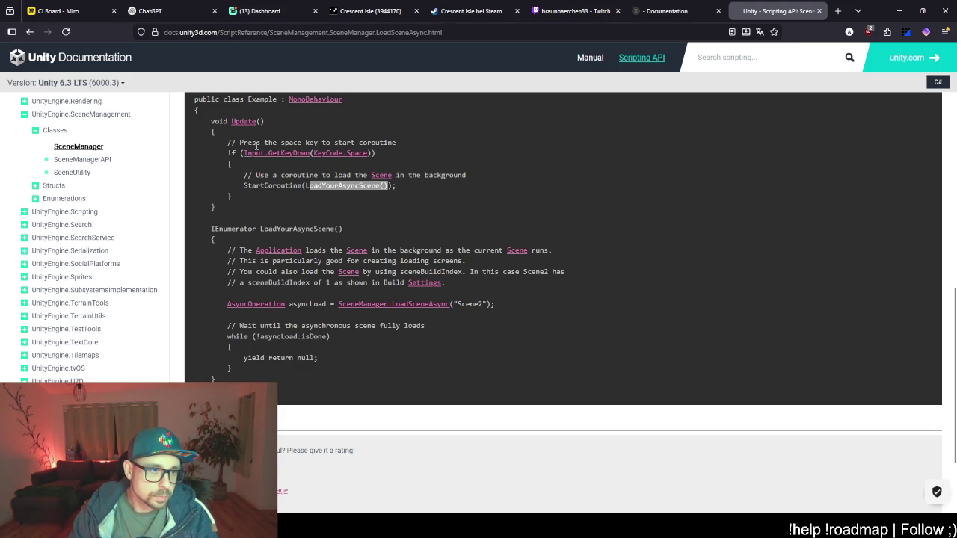
scroll(280, 228, "up", 1)
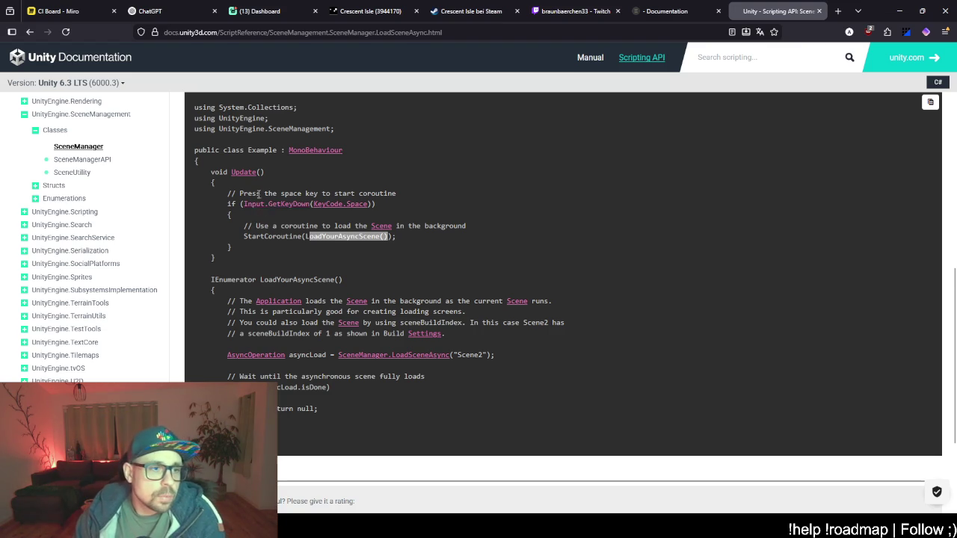
- Highlight the example's StartCoroutine and isDone while-loop lines, then minimize the browser to return to Rider
left_click_drag(252, 237, 399, 236)
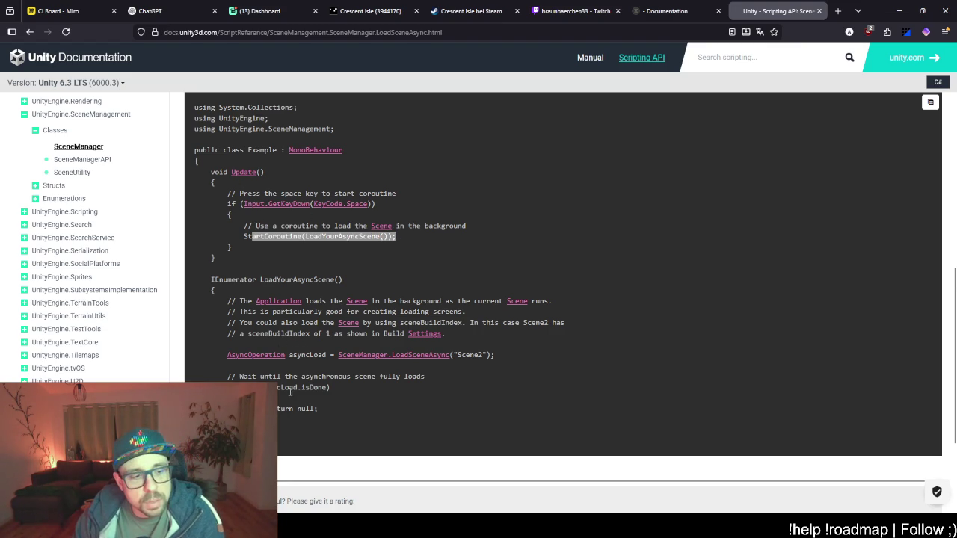
left_click(334, 394)
left_click(333, 387)
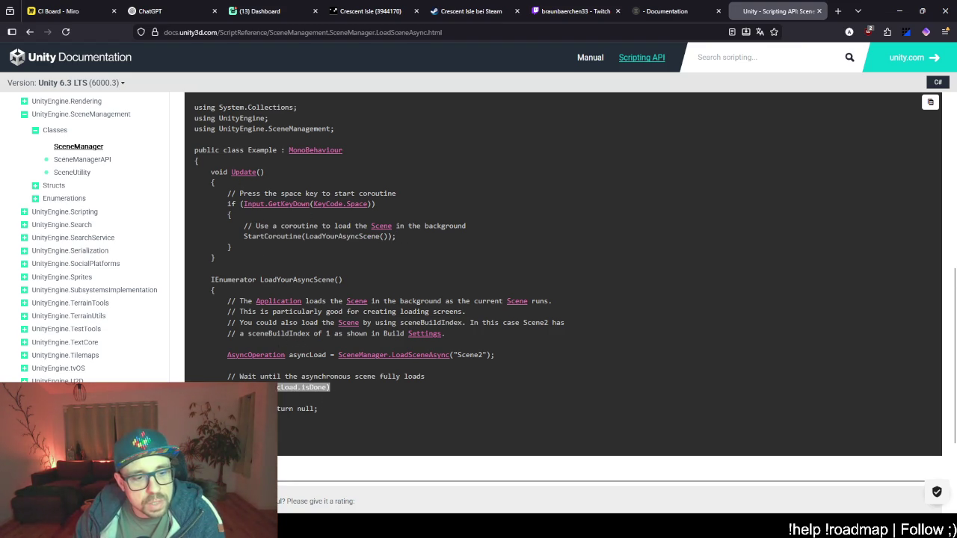
triple_click(266, 387)
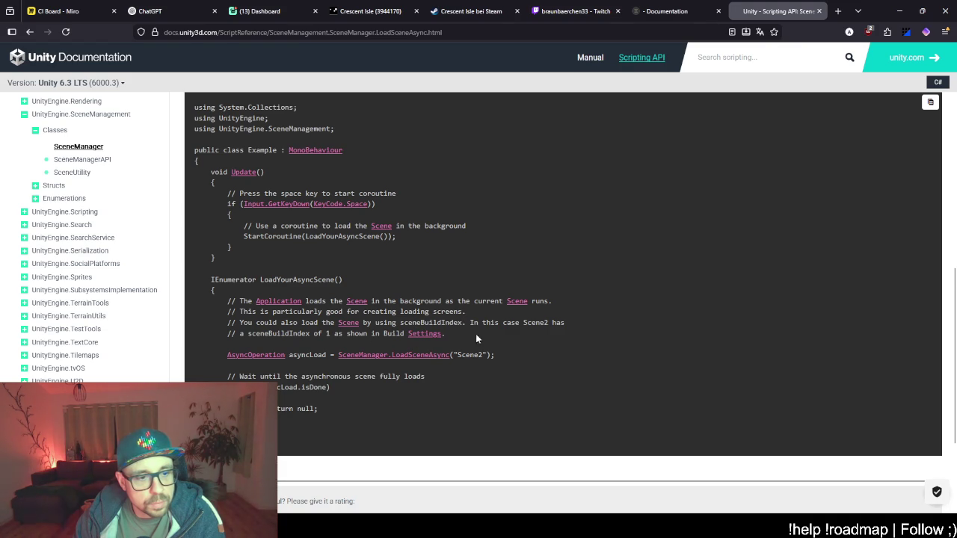
scroll(334, 360, "down", 2)
scroll(335, 360, "up", 5)
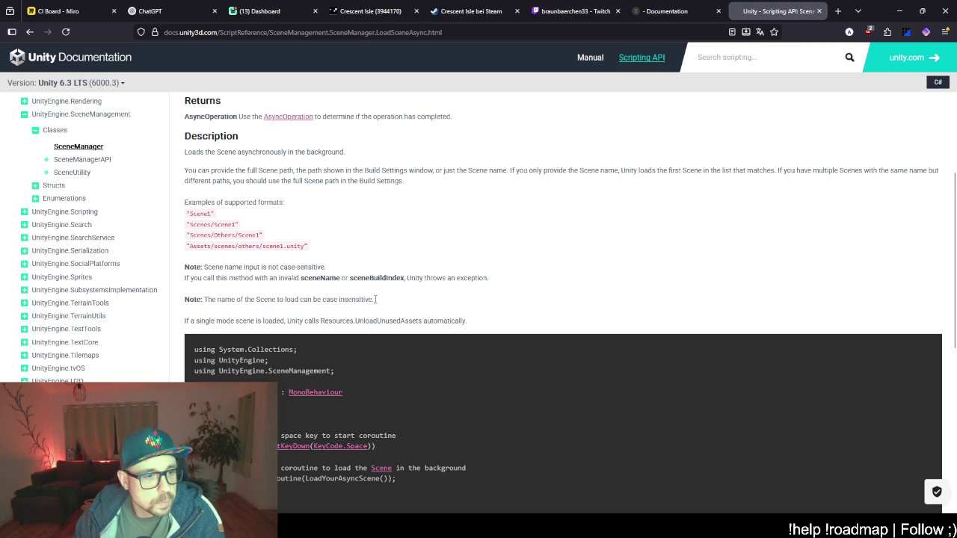
scroll(389, 304, "down", 1)
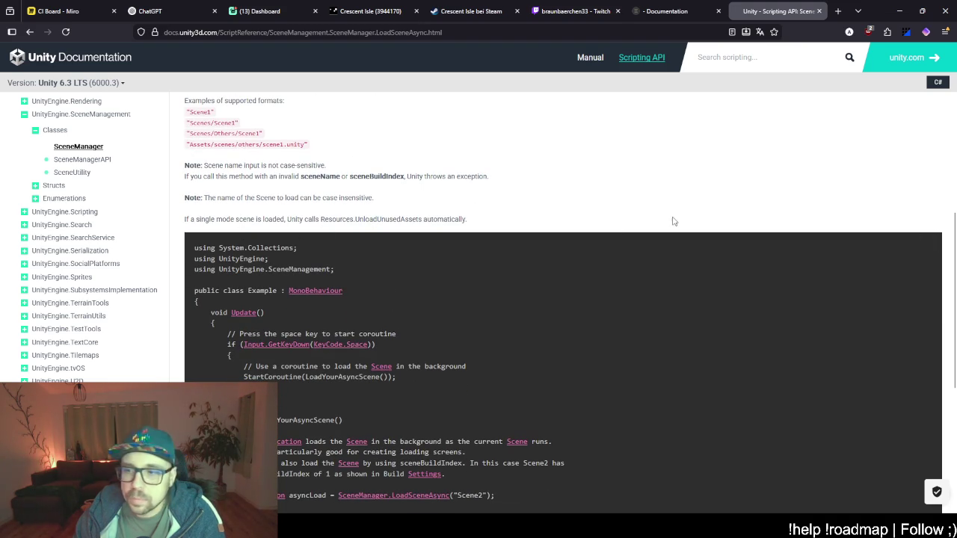
left_click(899, 14)
scroll(449, 306, "down", 2)
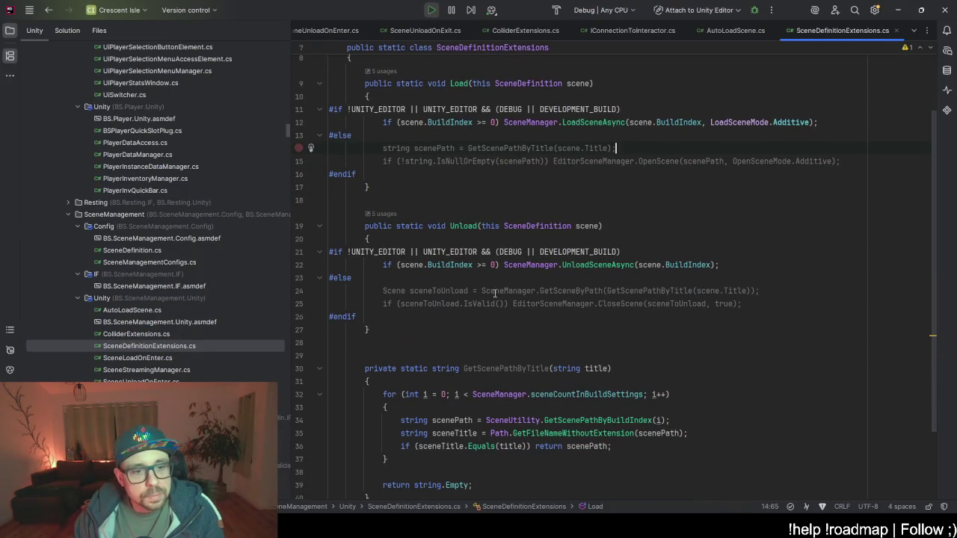
- Run the character through the grass until WorldSkarnvald streams in, then release control and select ClientSceneStreaming
key("alt+Tab")
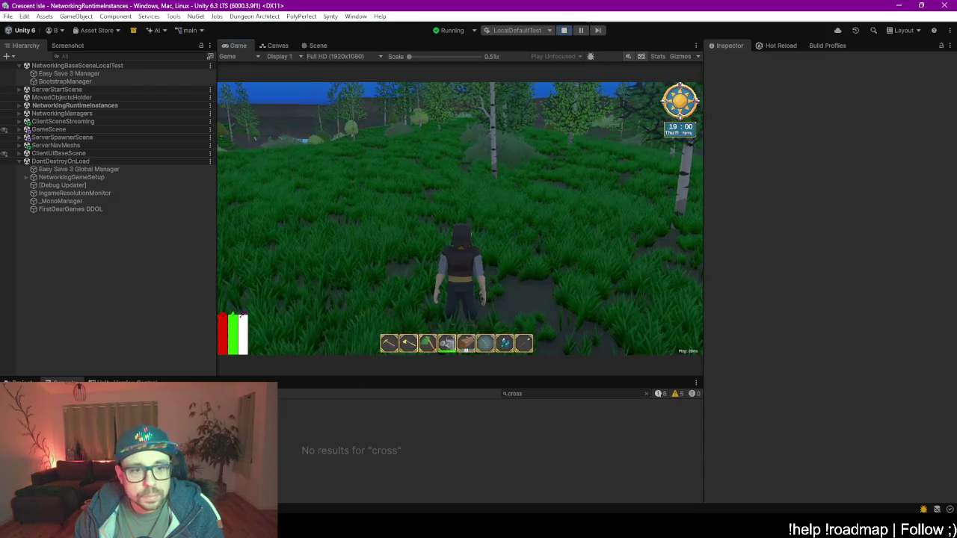
key("w")
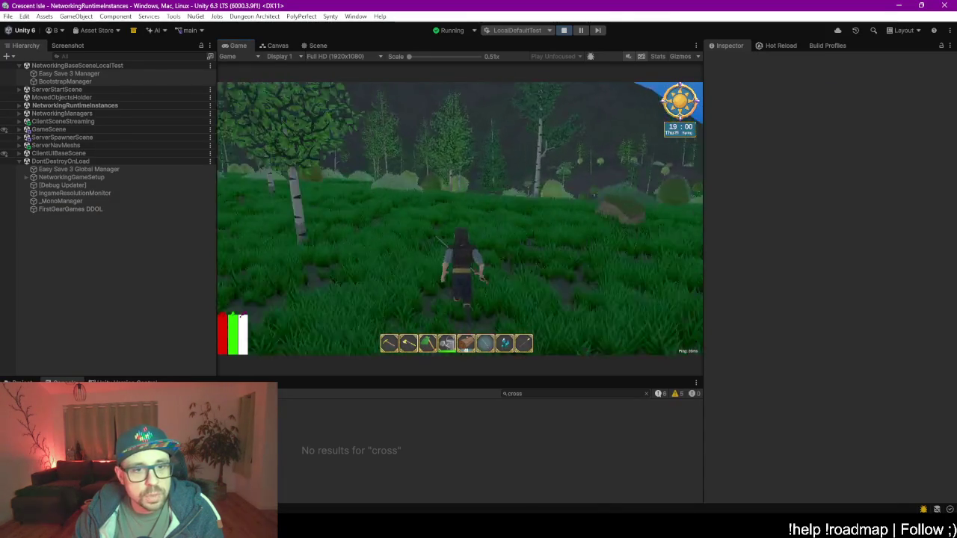
key("w")
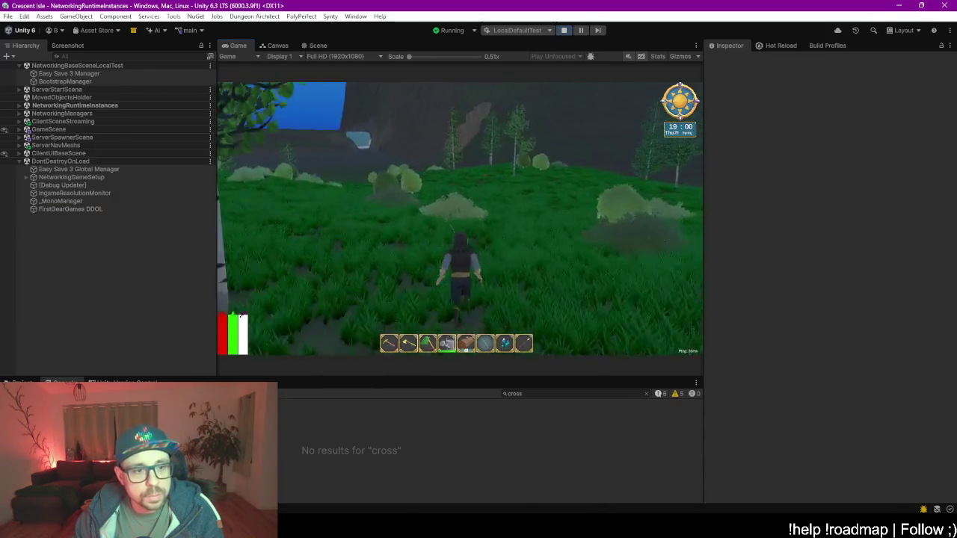
key("w")
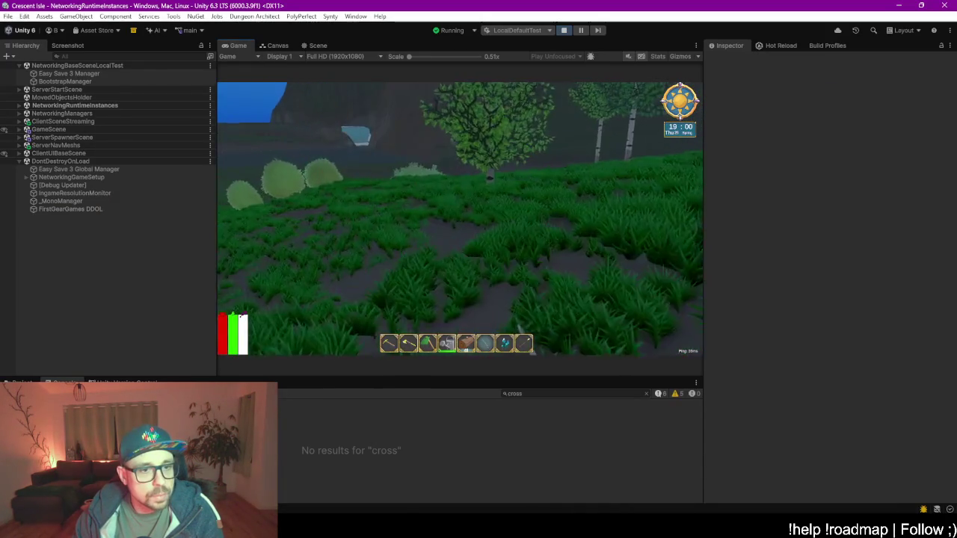
key("w")
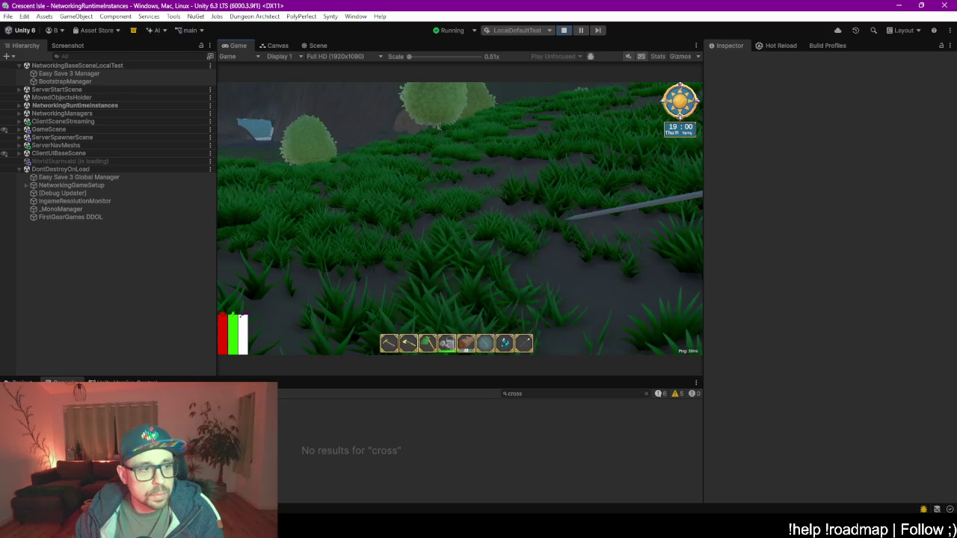
key("w")
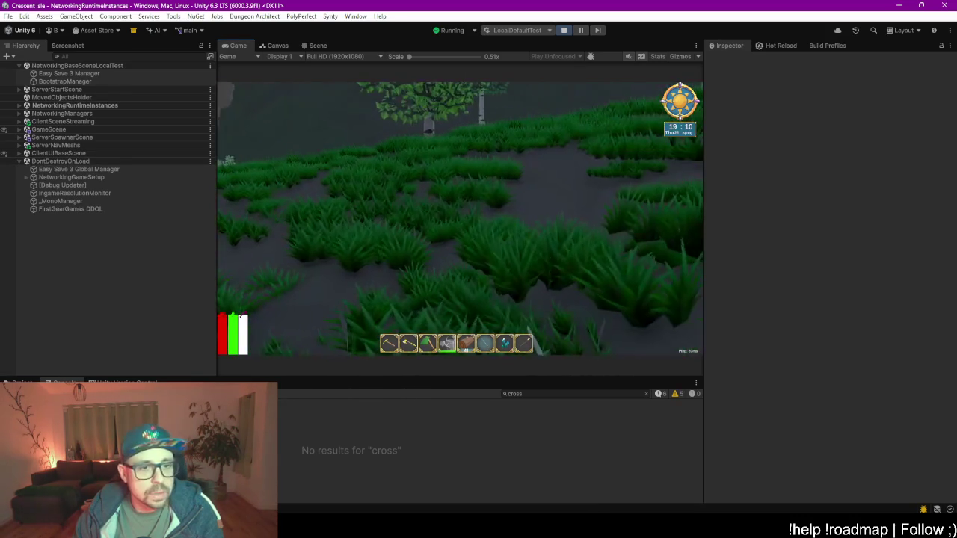
key("Escape")
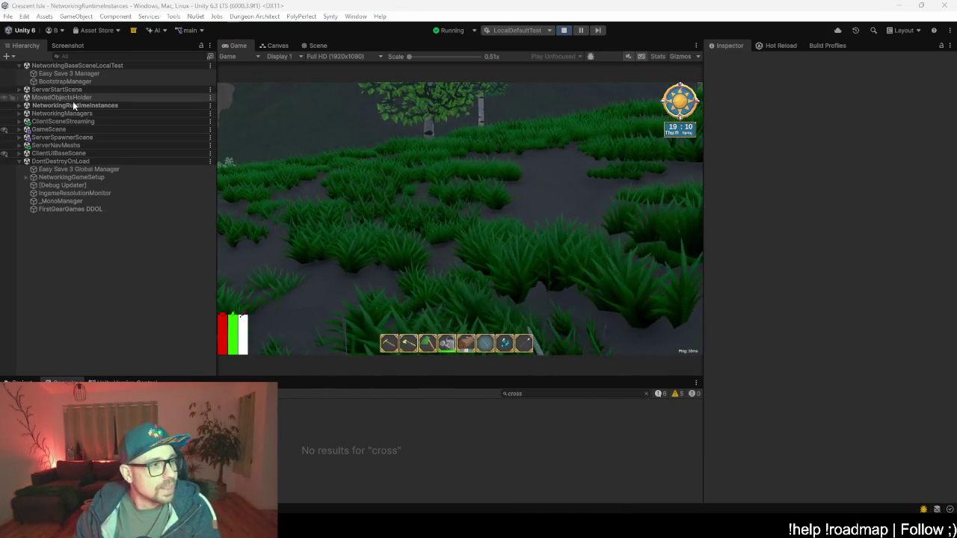
left_click(77, 122)
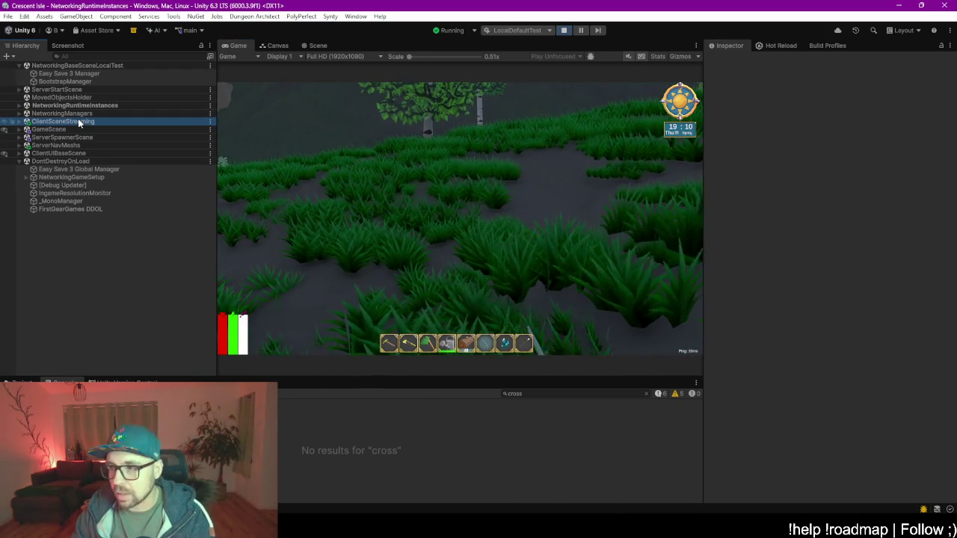
- Tick Is Trigger on MineEntranceSceneLoader's Box Collider and on MineEntranceSceneUnloader's Box Colliders
key("Right")
left_click(81, 161)
left_click(80, 146)
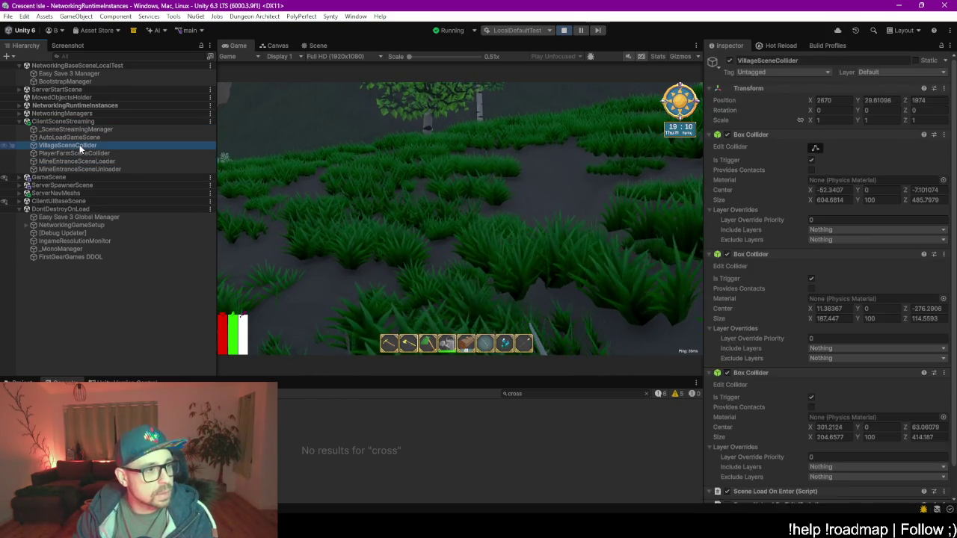
scroll(818, 276, "down", 4)
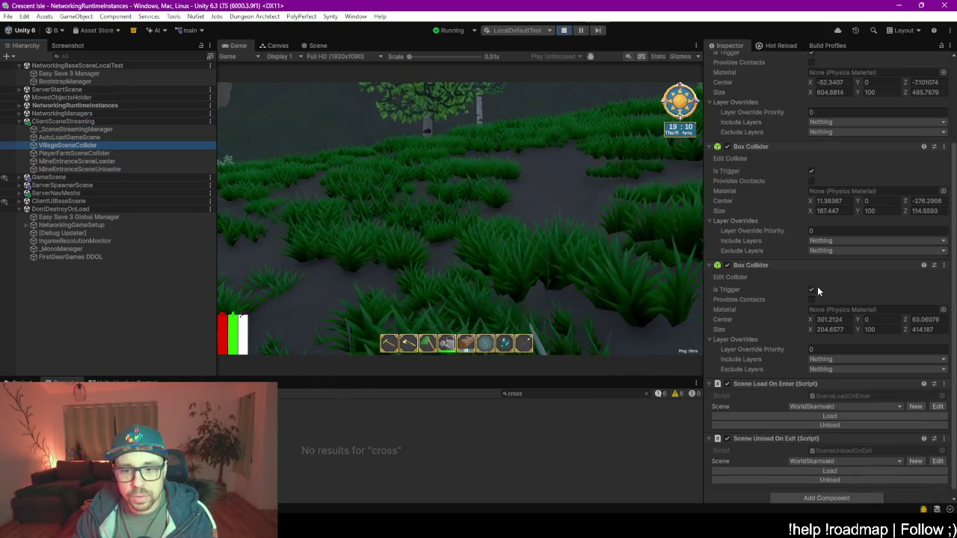
left_click(124, 161)
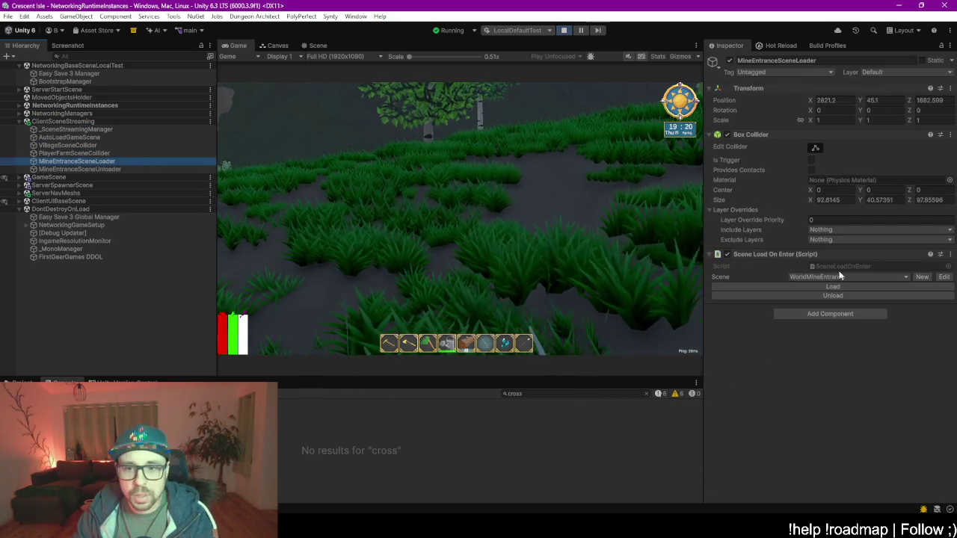
left_click(811, 159)
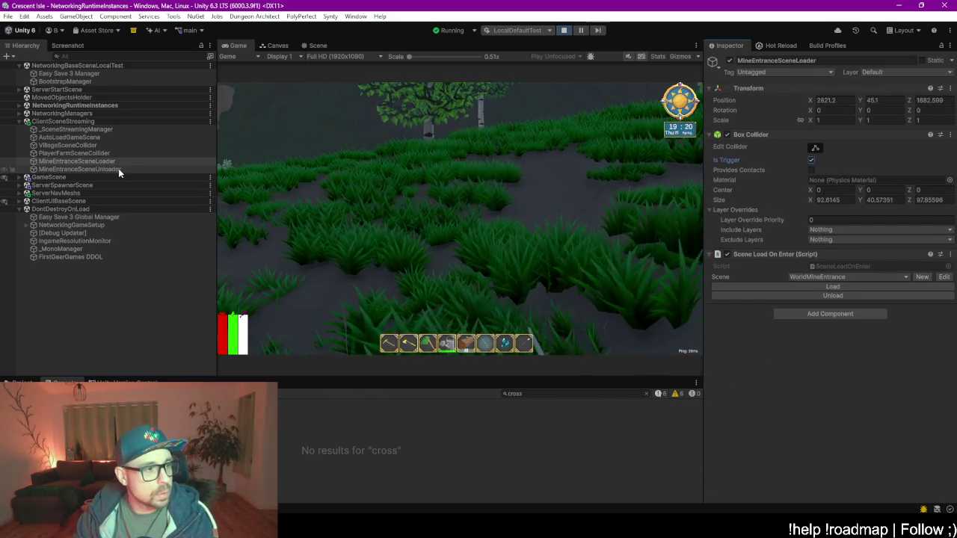
left_click(118, 169)
left_click(811, 160)
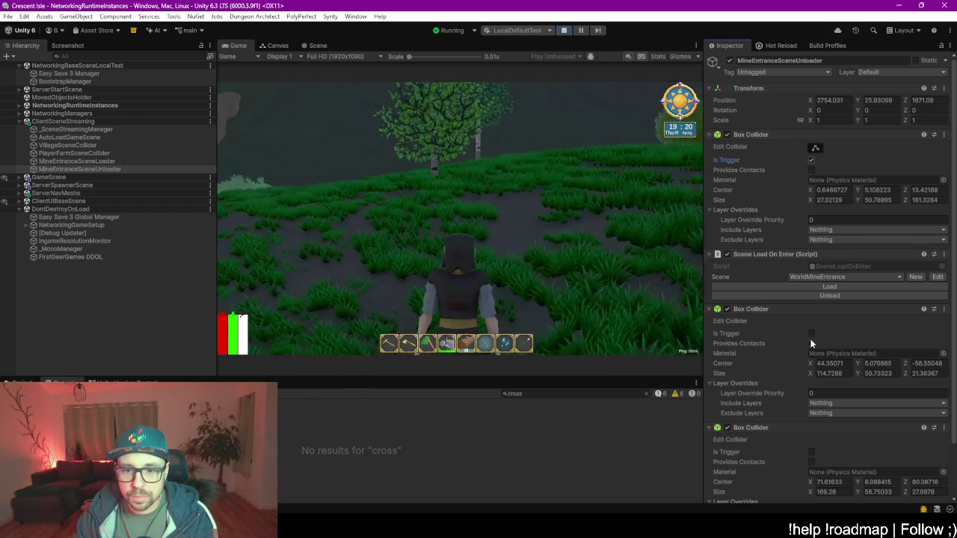
left_click(811, 334)
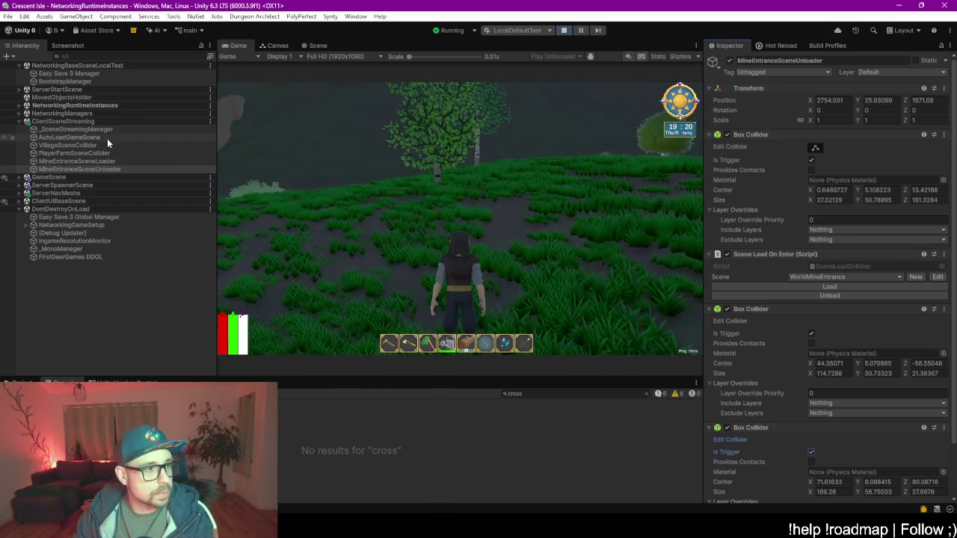
- Run the character across the clearing toward the mine entrance until WorldMineEntrance loads
key("w")
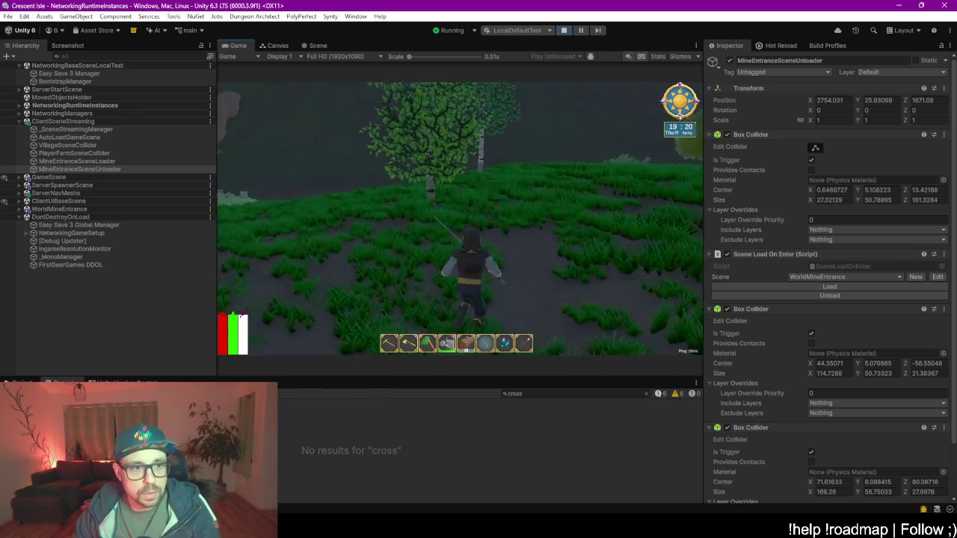
key("w")
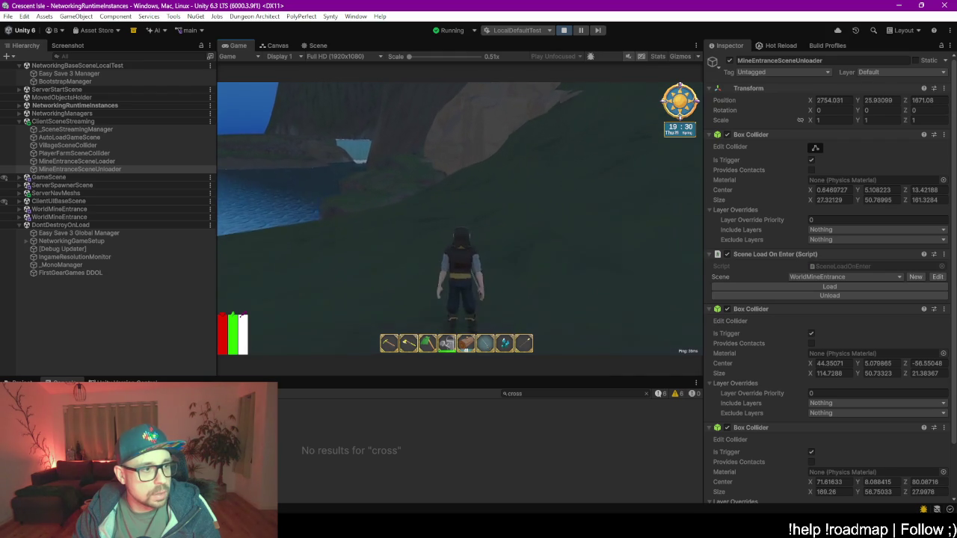
key("w")
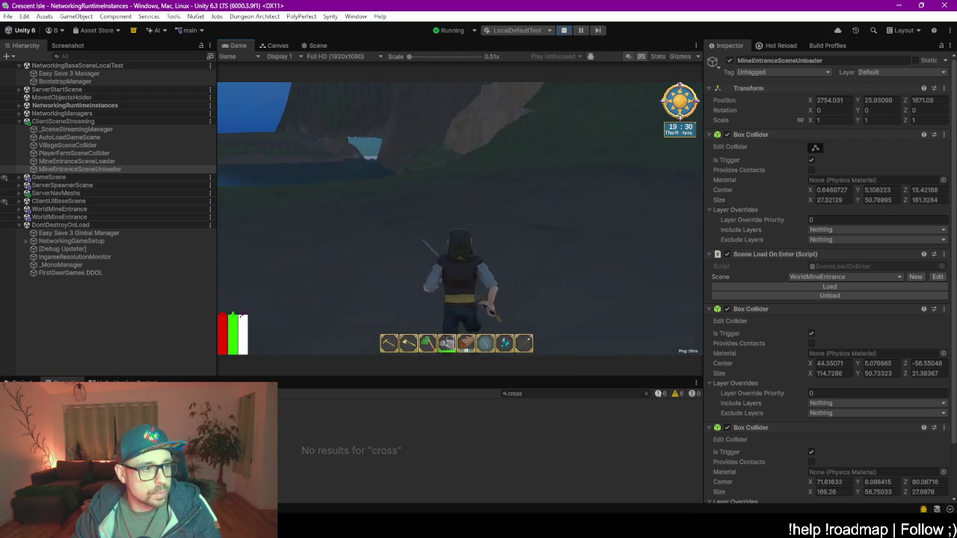
key("w")
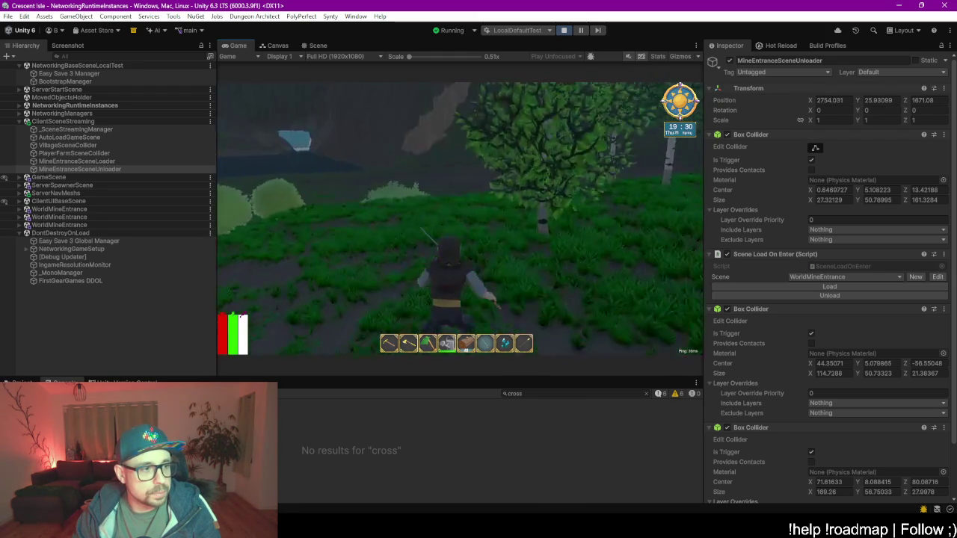
key("Escape")
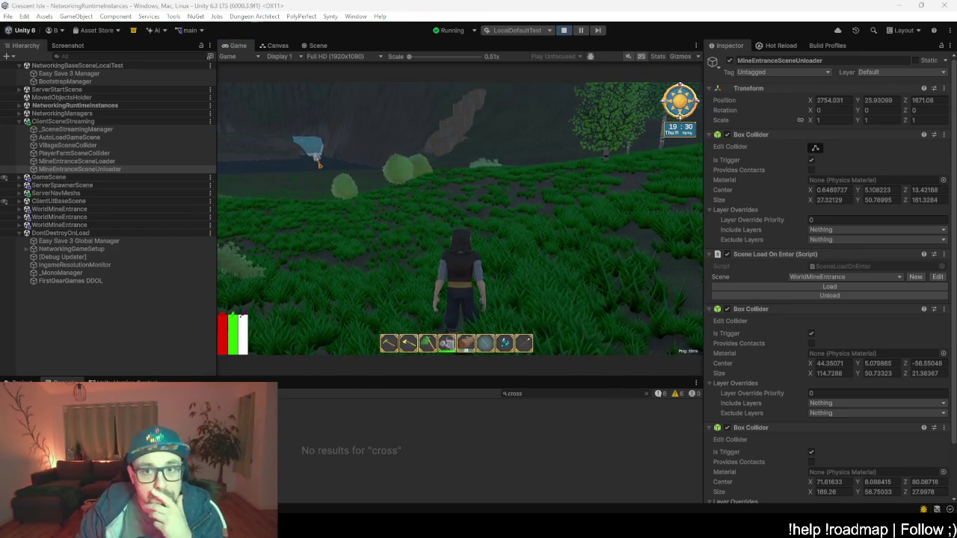
- Collapse the unloader's components and remove its Scene Load On Enter component
left_click(782, 253)
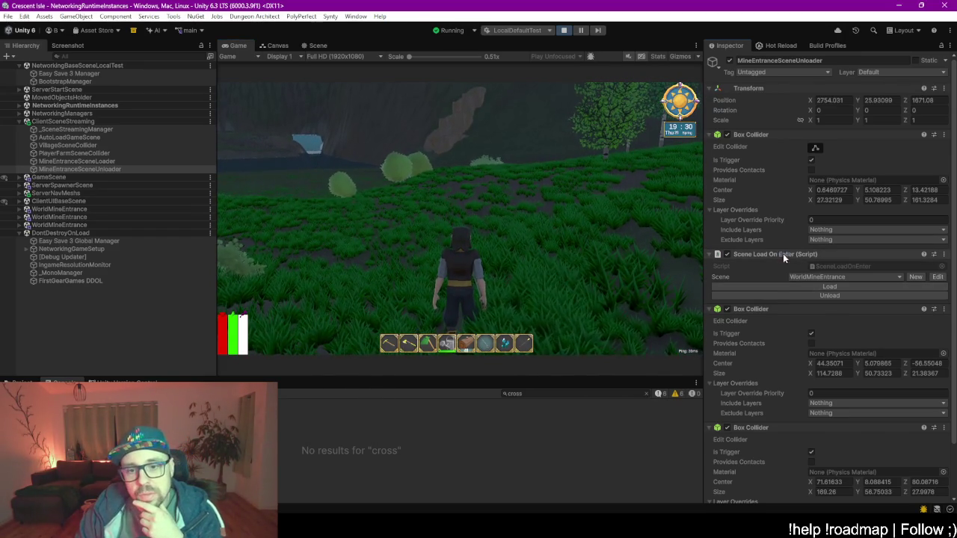
left_click(715, 135)
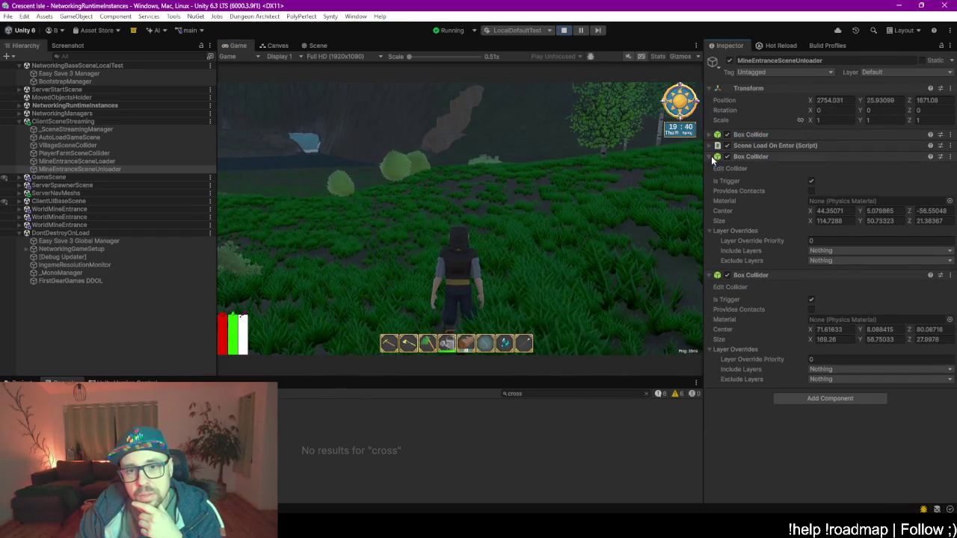
left_click(711, 156)
left_click_drag(755, 274, 756, 282)
left_click(950, 167)
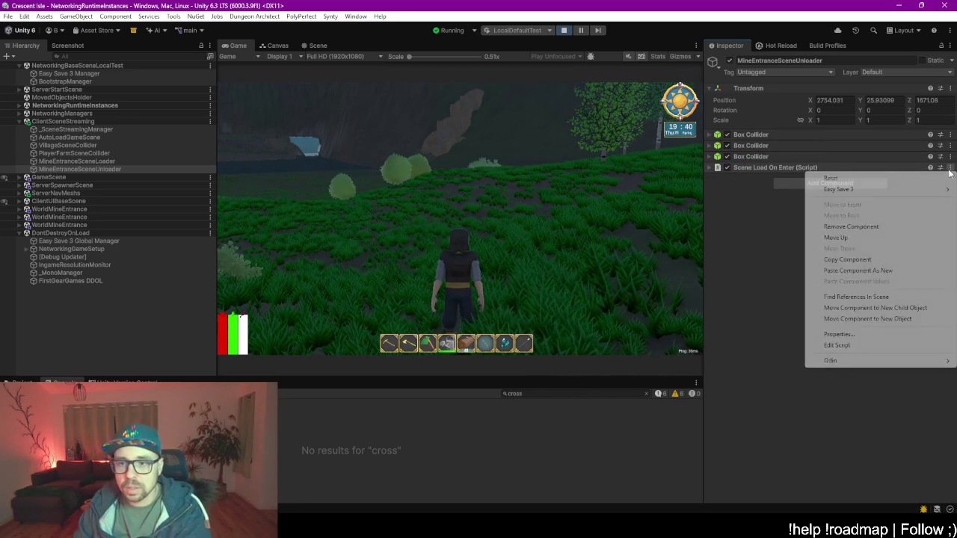
left_click(851, 226)
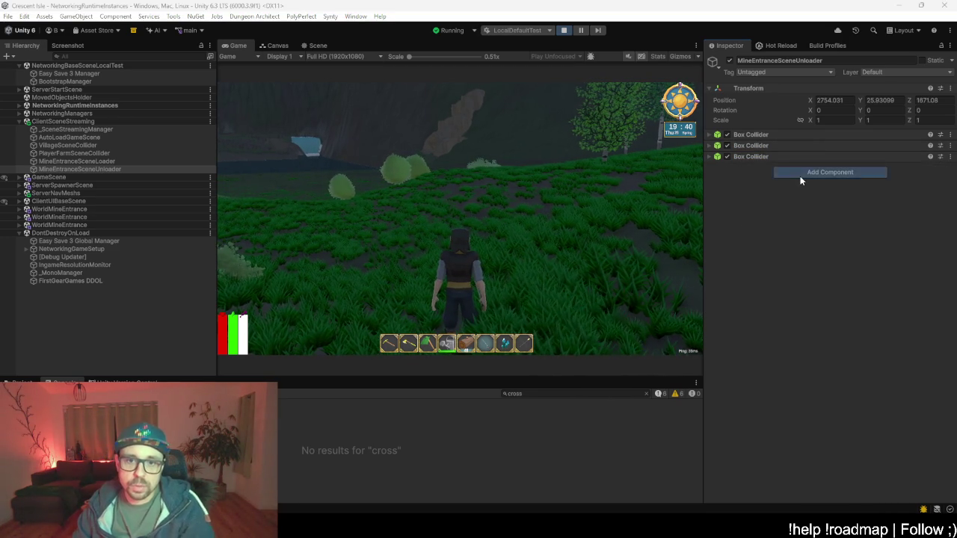
- Add a Scene Unload On Enter component with Scene set to WorldMineEntrance
left_click(800, 176)
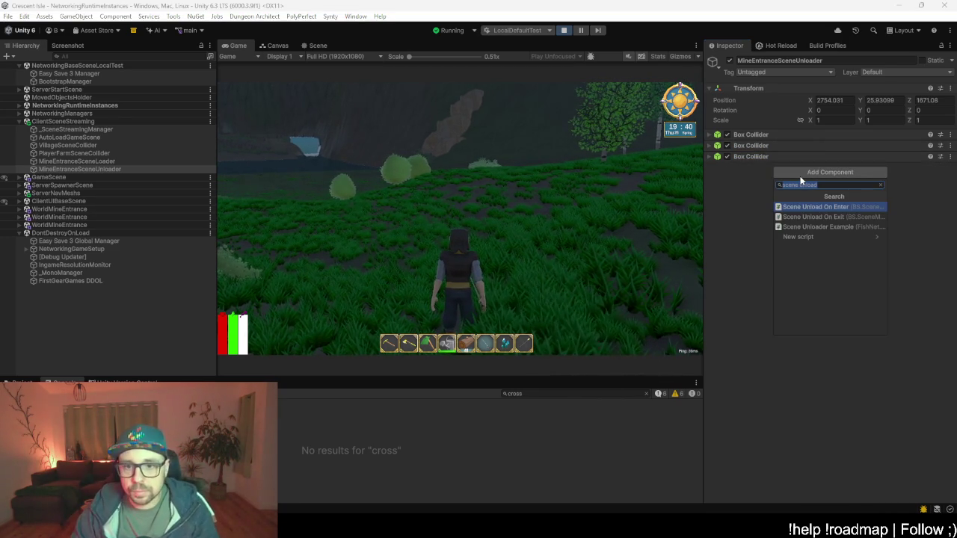
key("Down")
key("Up")
key("Return")
left_click(804, 190)
type("min")
key("Return")
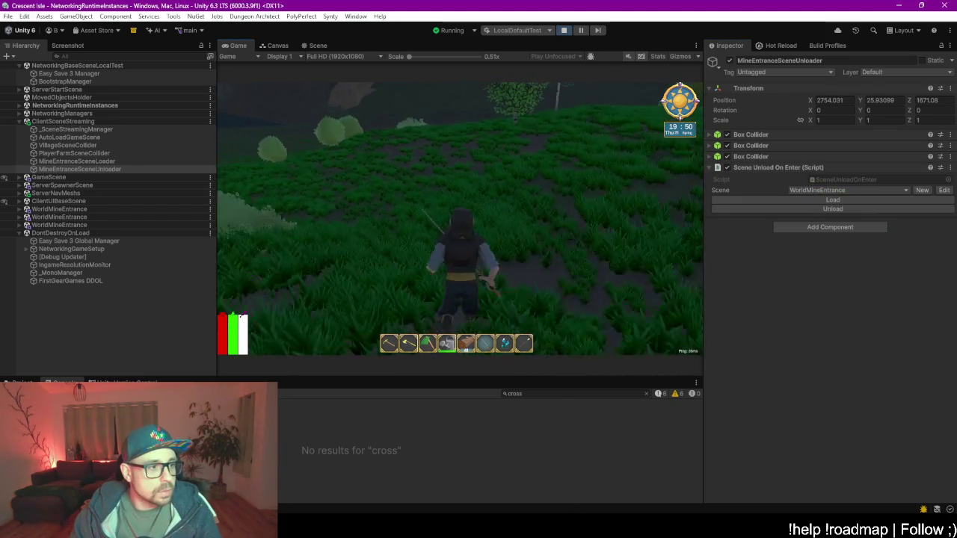
key("w")
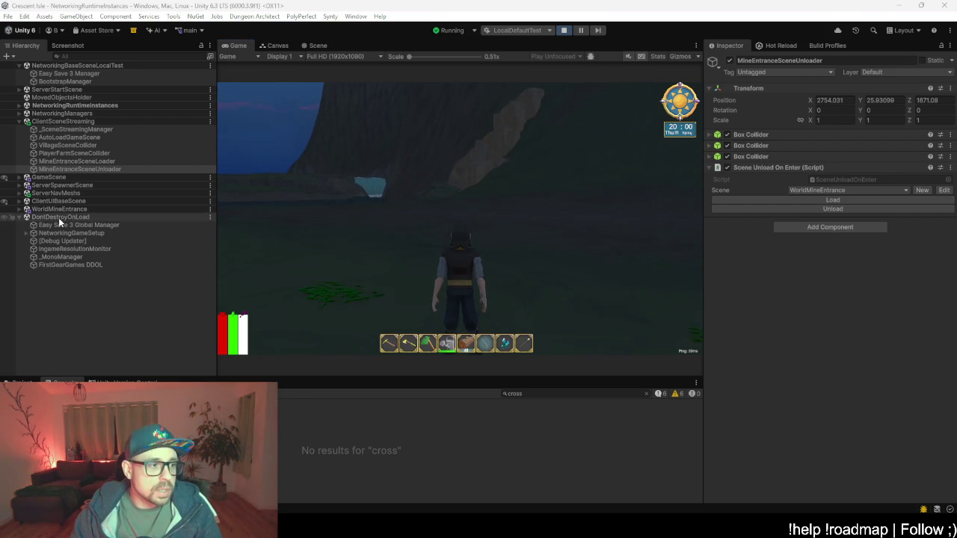
- Expand WorldMineEntrance and its Mine and Lightings groups in the Hierarchy
left_click(19, 209)
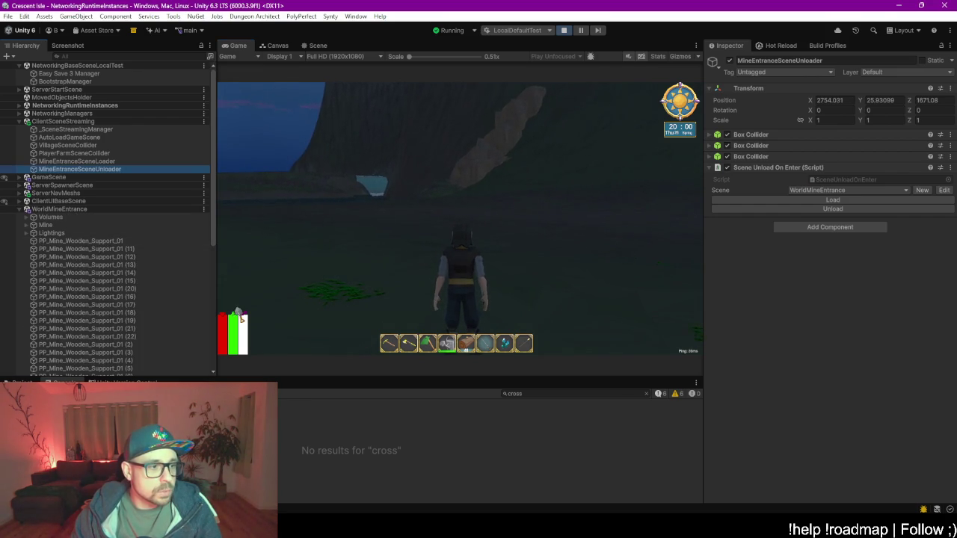
scroll(173, 292, "down", 10)
scroll(129, 238, "up", 8)
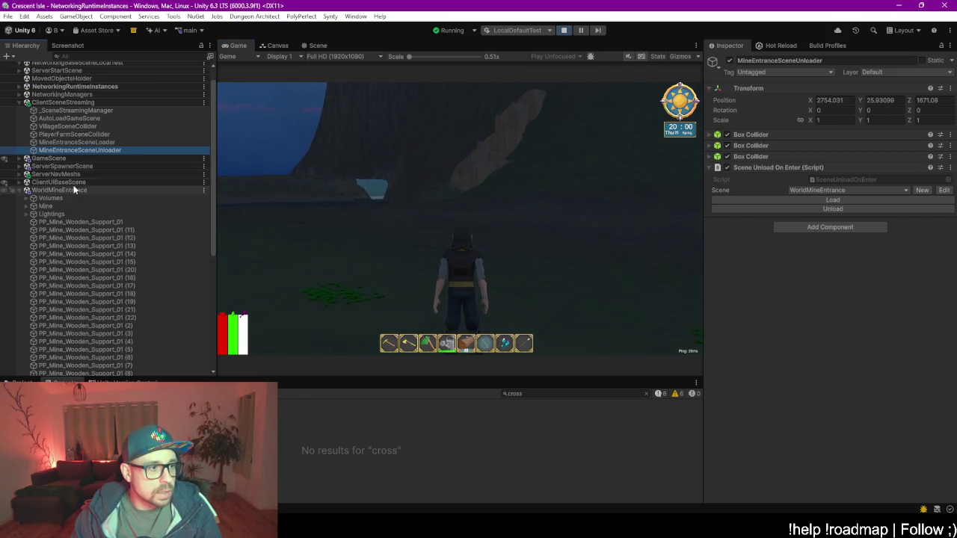
left_click(27, 214)
left_click(27, 205)
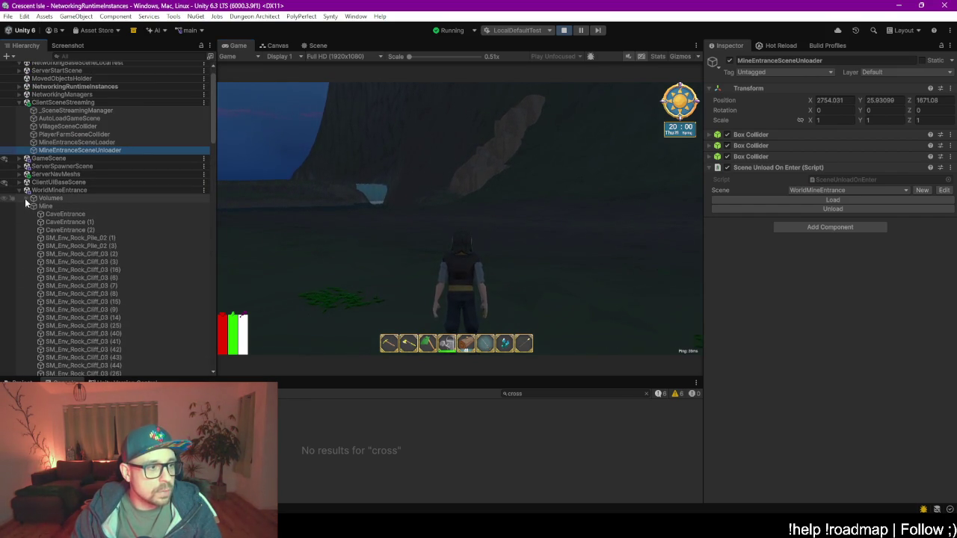
scroll(102, 231, "down", 5)
scroll(103, 235, "up", 10)
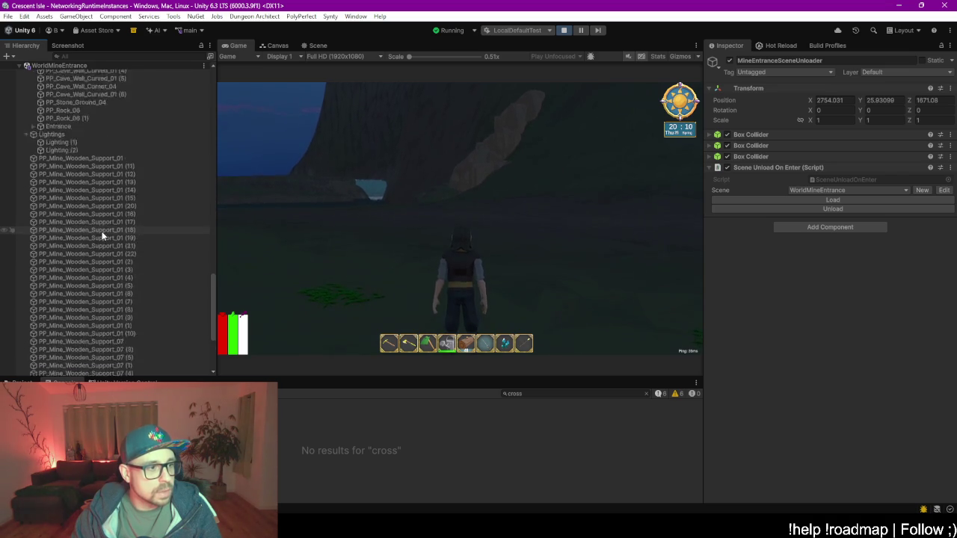
- Run the character through the dark cave past the crystal rocks, then collapse WorldMineEntrance
left_click(396, 306)
key("w")
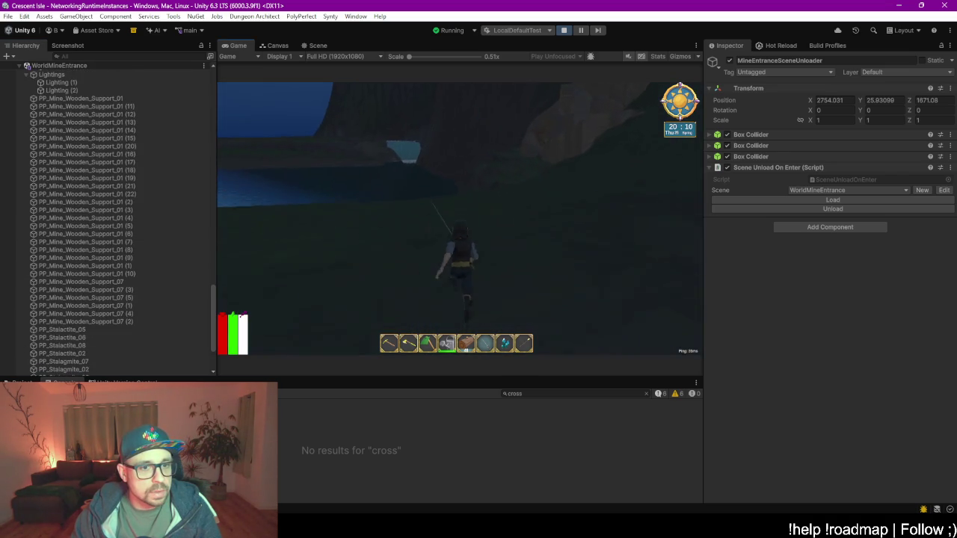
key("w")
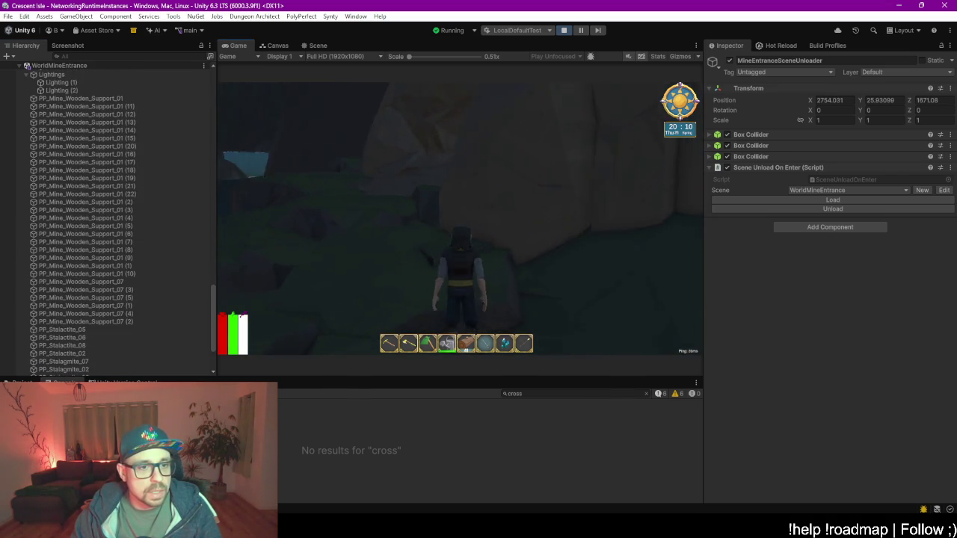
key("w")
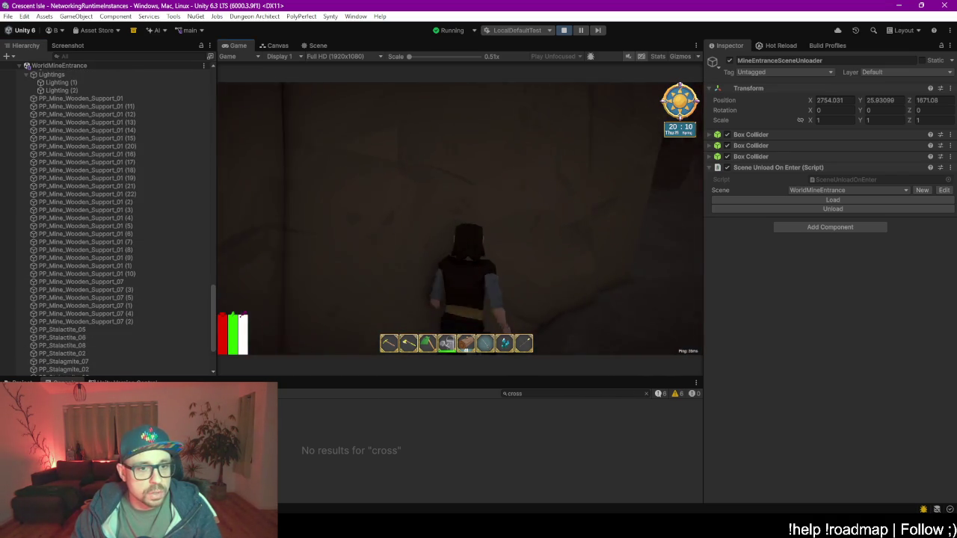
key("space")
key("w")
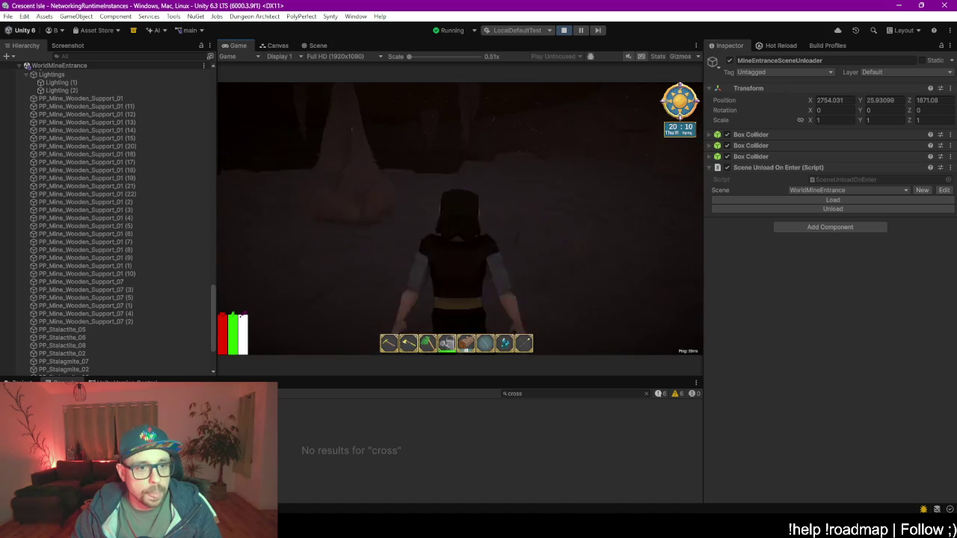
key("w")
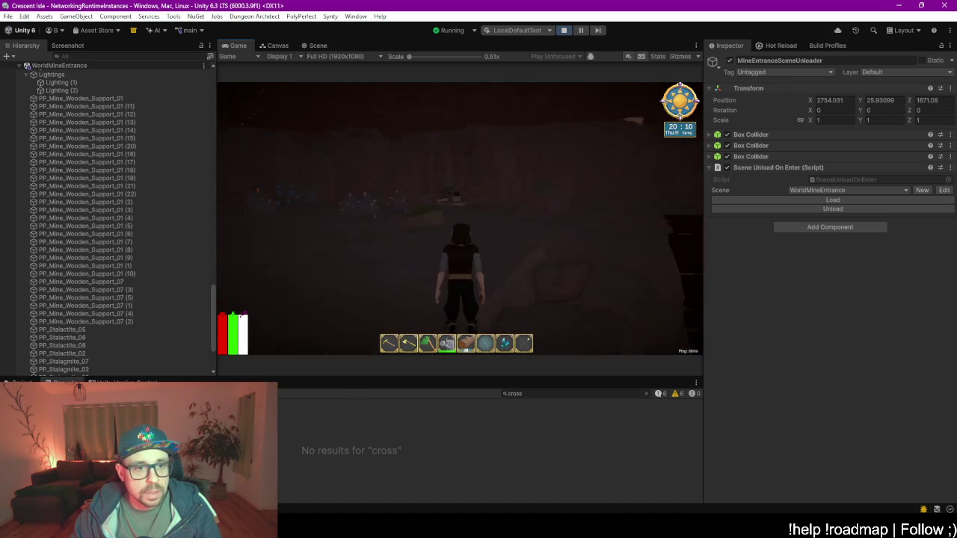
key("w")
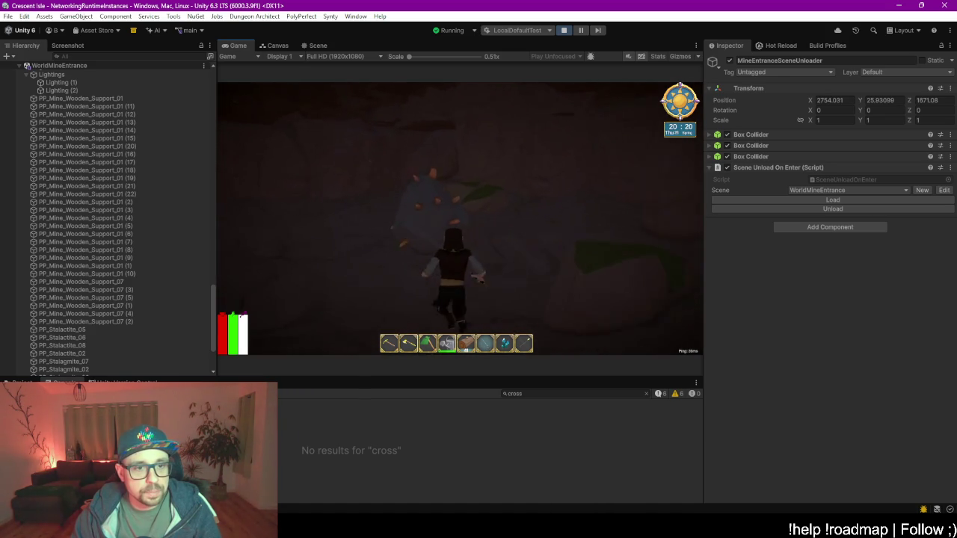
key("w")
key("w")
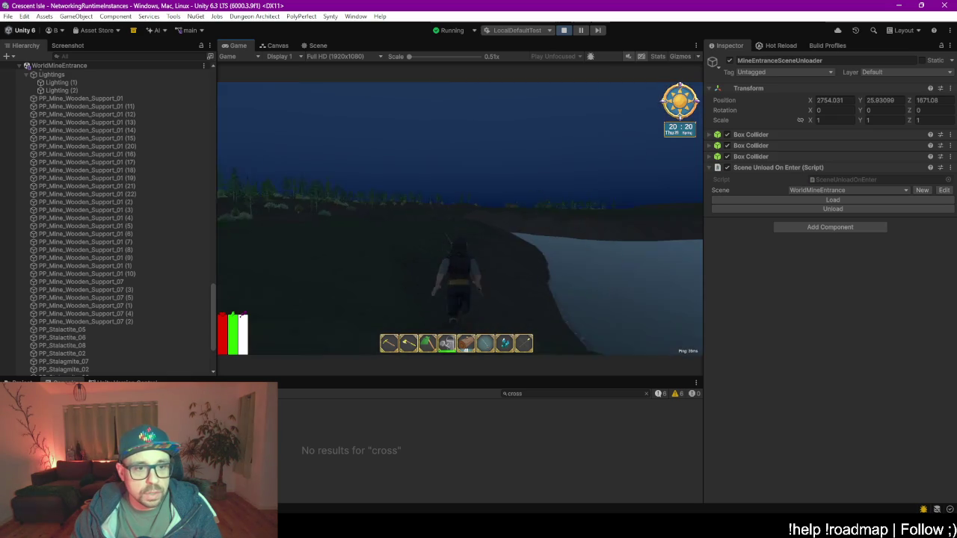
key("alt+Tab")
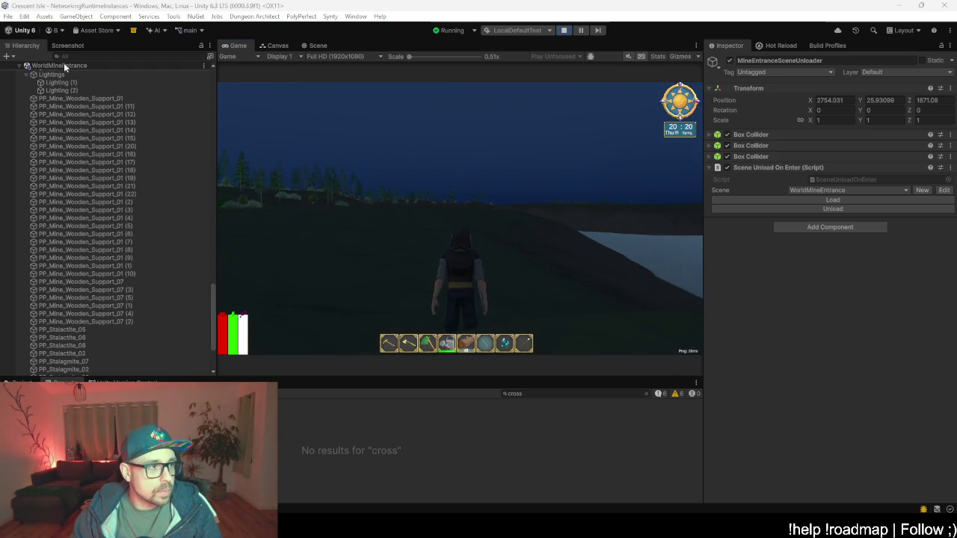
left_click(20, 66)
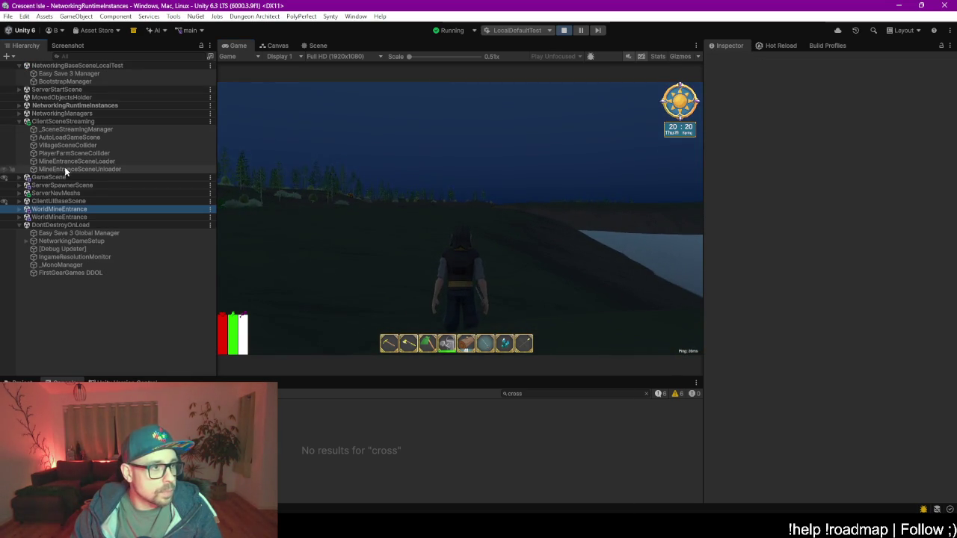
- Collapse the DontDestroyOnLoad and ClientSceneStreaming groups in the Hierarchy
left_click(60, 249)
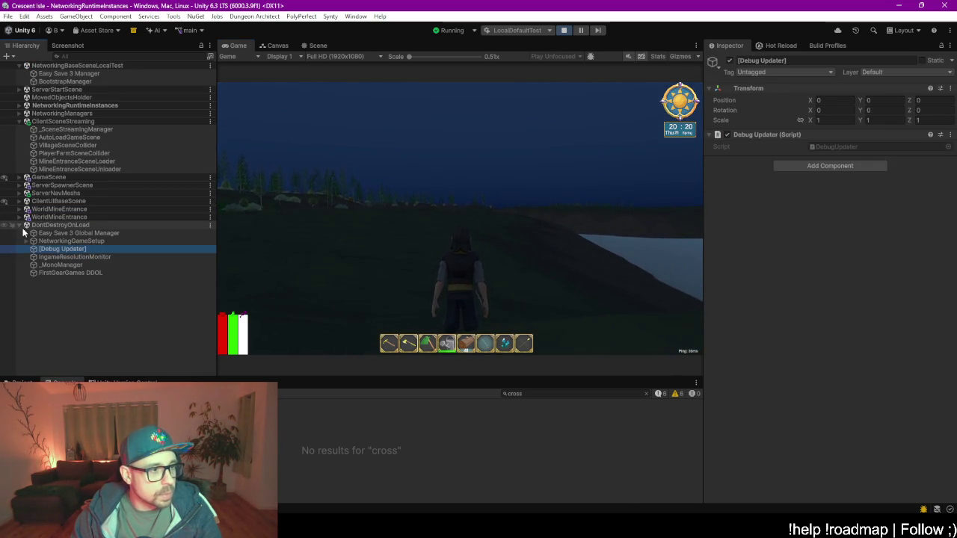
left_click(19, 225)
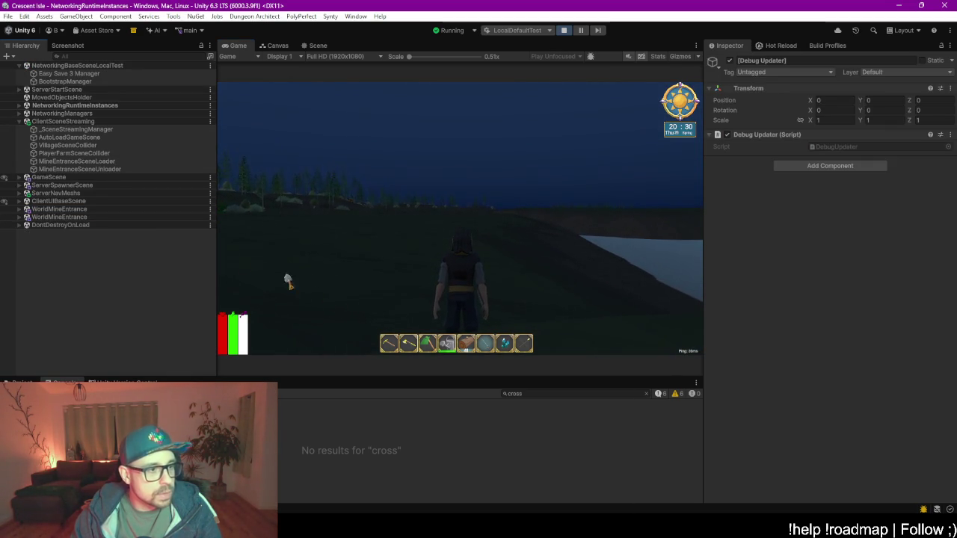
left_click(19, 122)
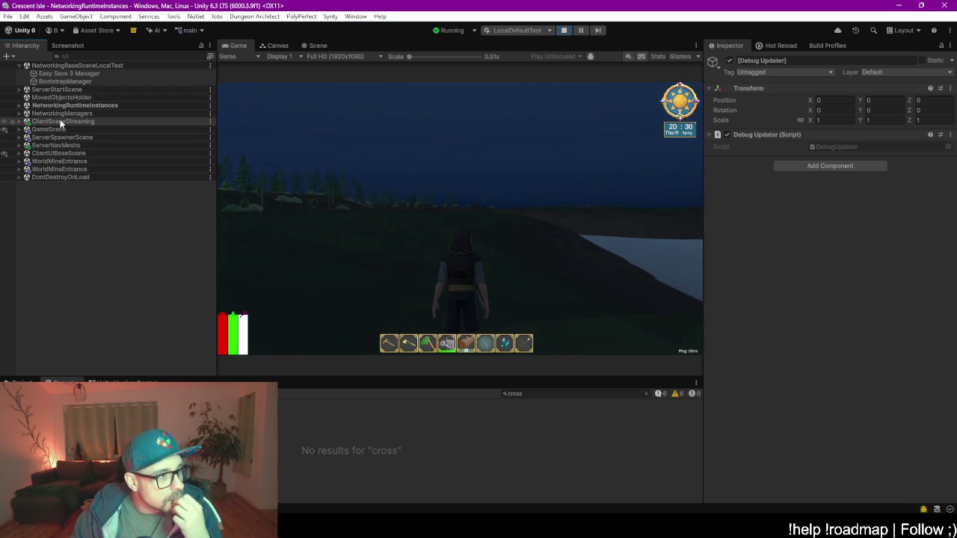
- Run the player character forward with W from the open shore toward the trees
key("w")
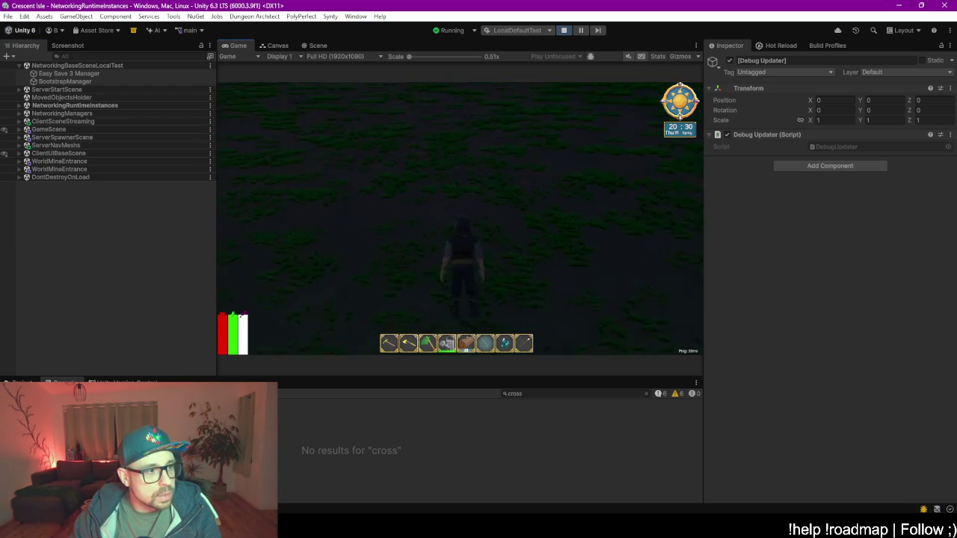
key("w")
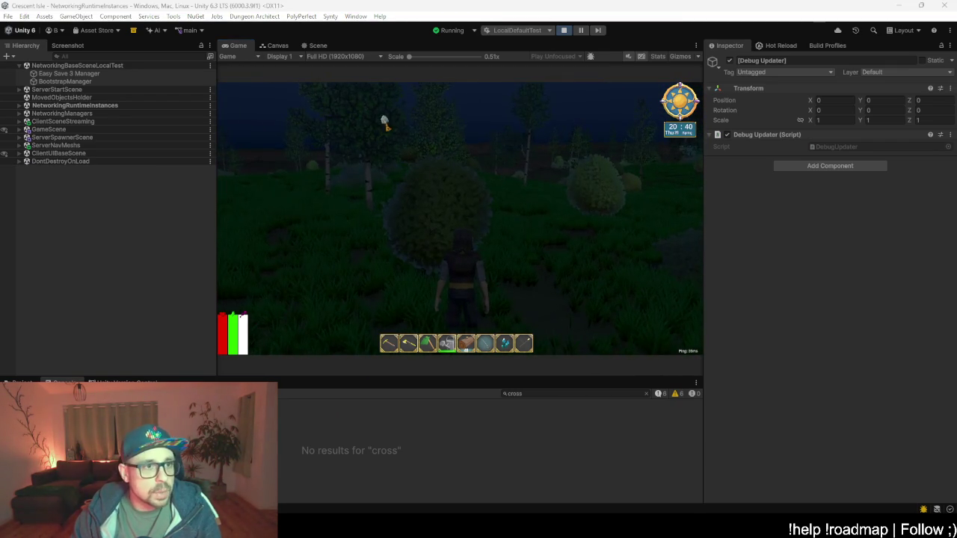
left_click(181, 217)
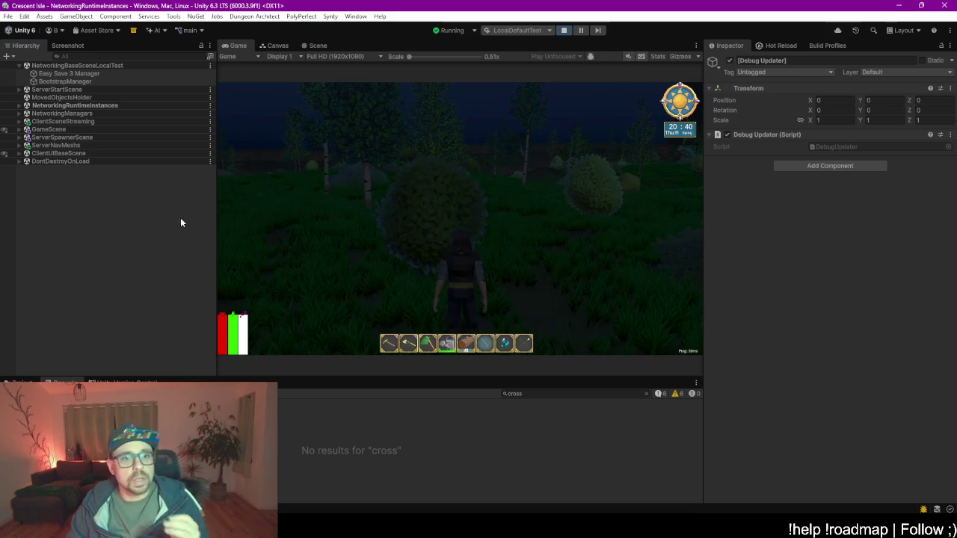
- Under NetworkGameManager(Clone), set GameTimeAndWeather's hour to 7 so the clock reads 07:50
left_click(113, 108)
key("Right")
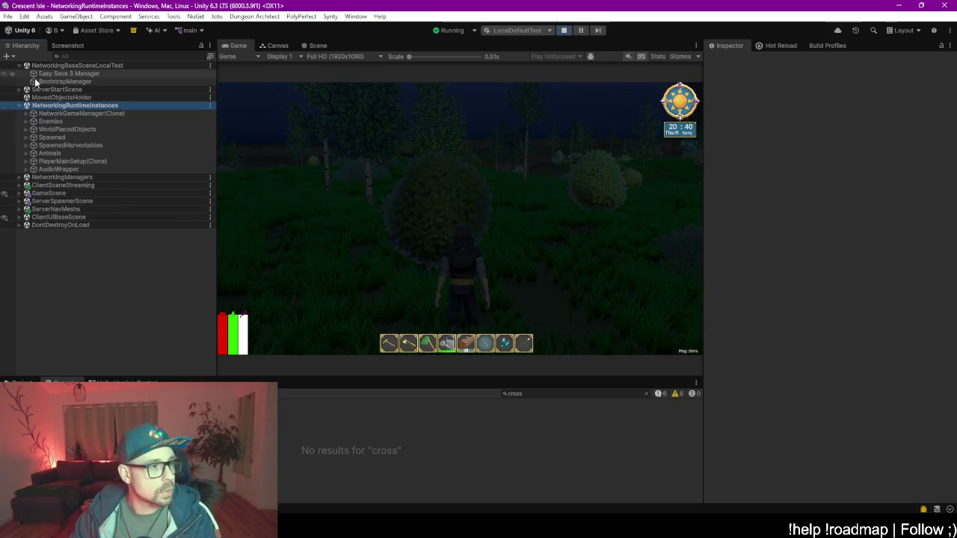
left_click(71, 114)
key("Right")
left_click(89, 146)
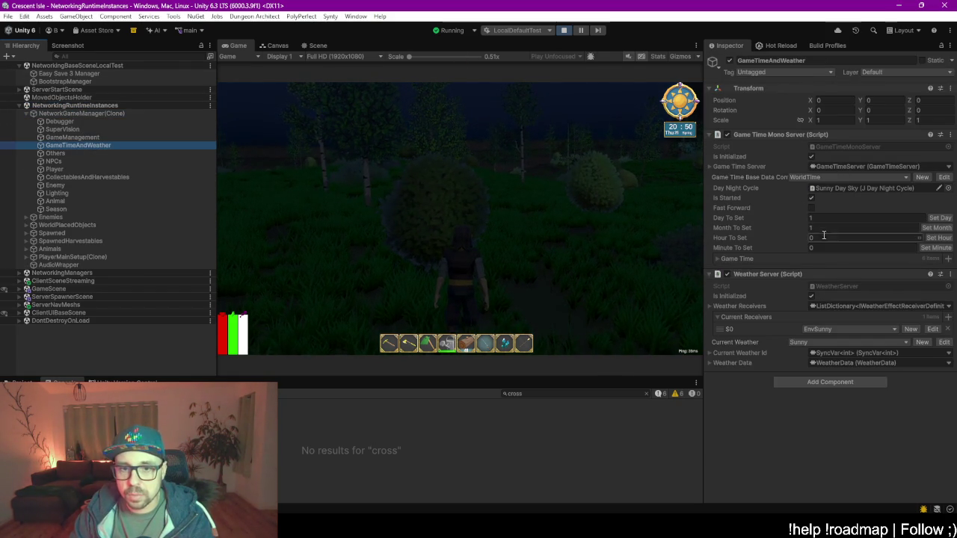
left_click(824, 236)
type("7")
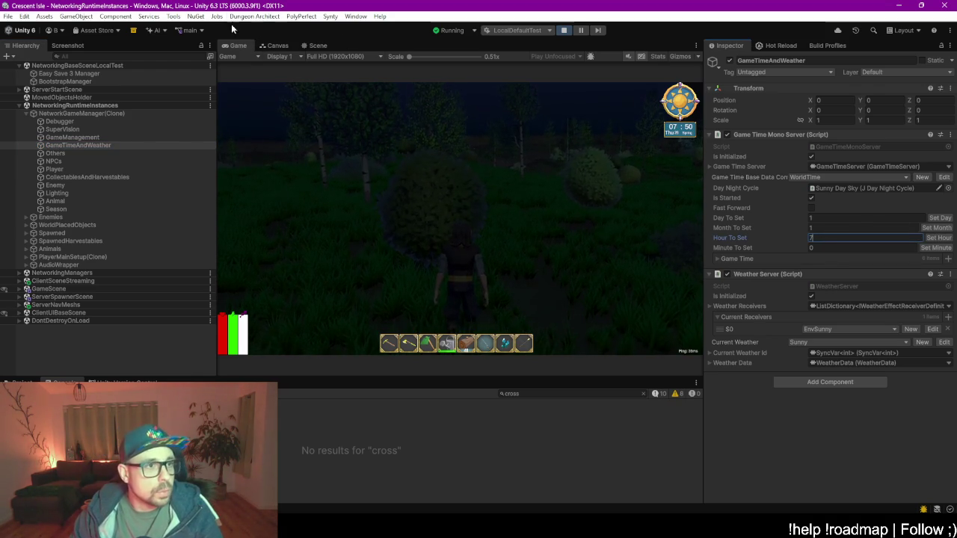
left_click(693, 383)
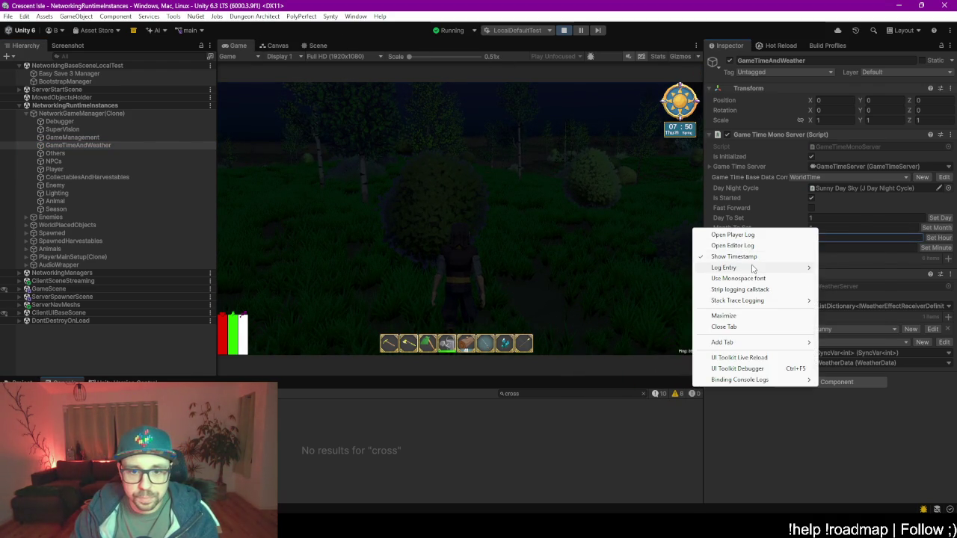
- Add a Profiler tab beside the Console and enlarge it by shrinking the Game view
mouse_move(753, 344)
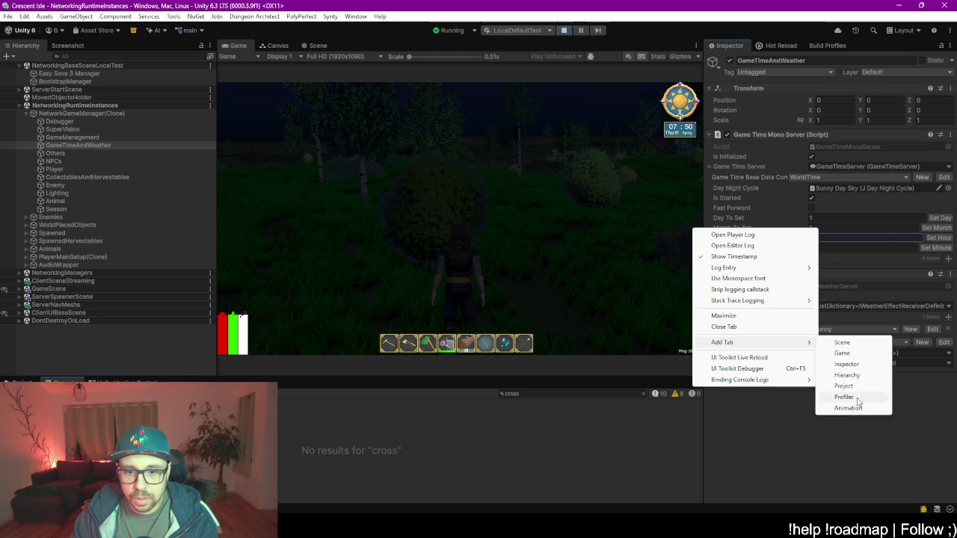
left_click(852, 396)
left_click_drag(293, 375, 299, 245)
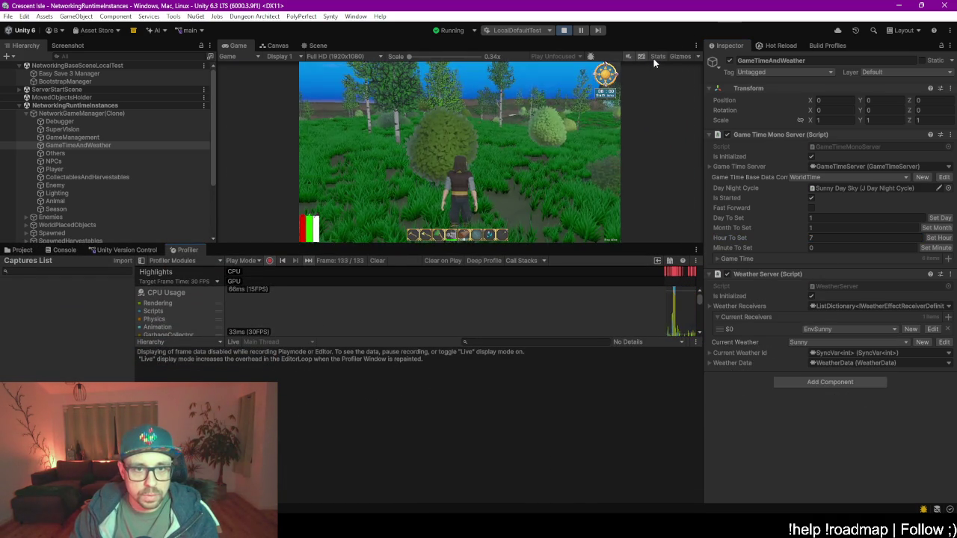
- Turn on Game view Stats, run the character forward past a bush, then pause
left_click(656, 57)
key("w")
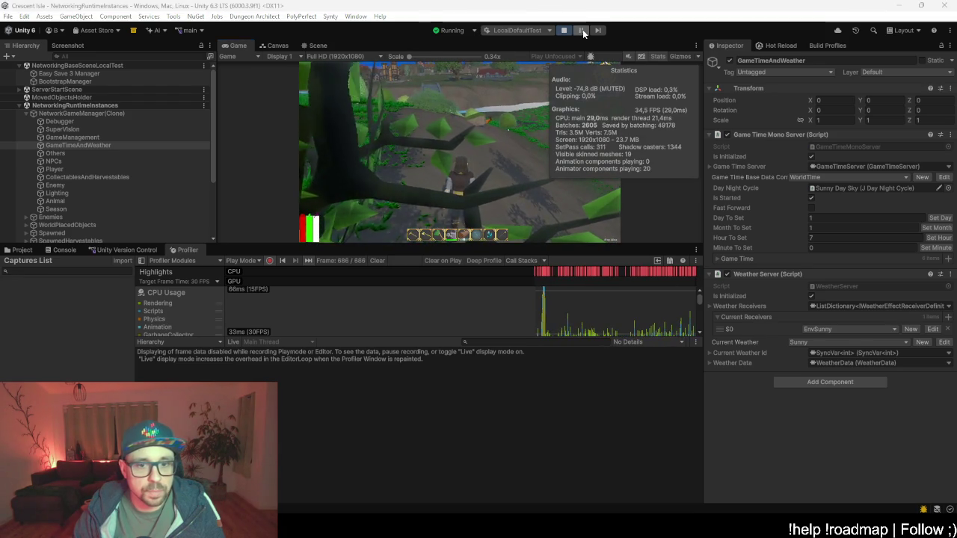
left_click(580, 30)
- Enlarge the Profiler's CPU chart and scrub through recorded frames back to the first
left_click_drag(420, 335, 420, 434)
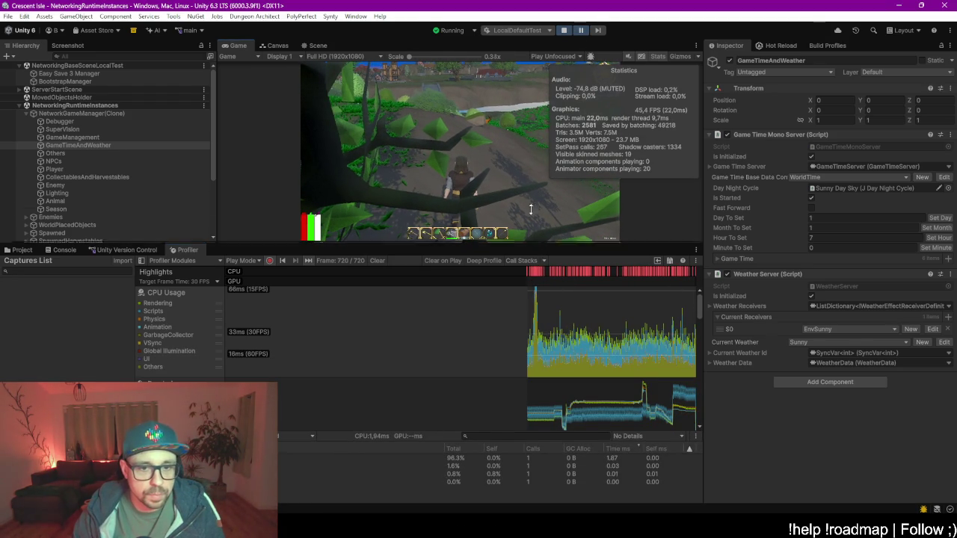
left_click_drag(532, 249, 532, 125)
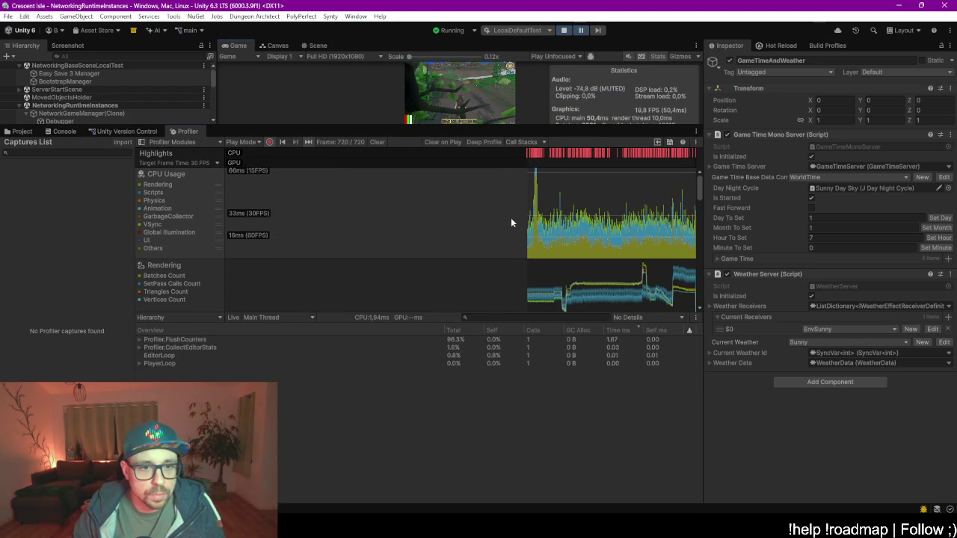
left_click(683, 222)
left_click_drag(683, 222, 673, 222)
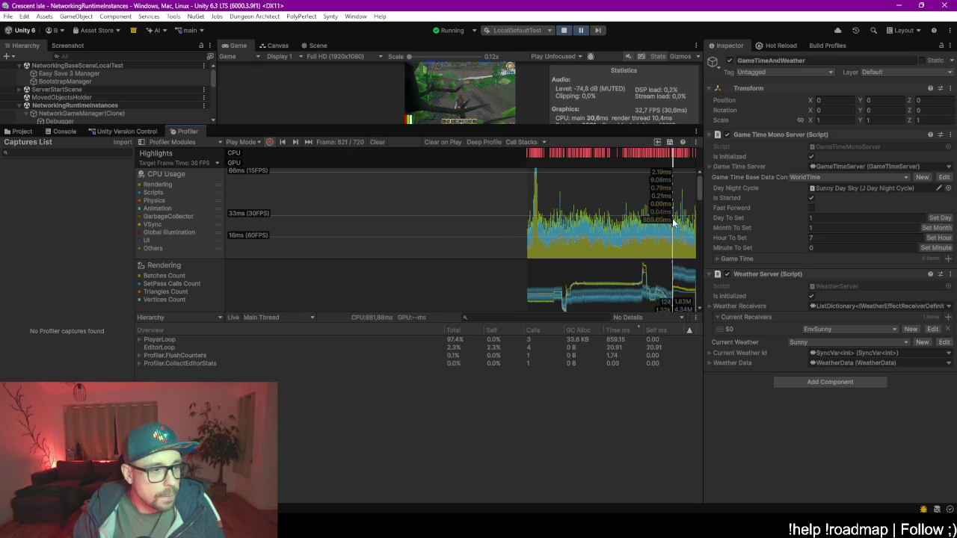
scroll(354, 268, "down", 2)
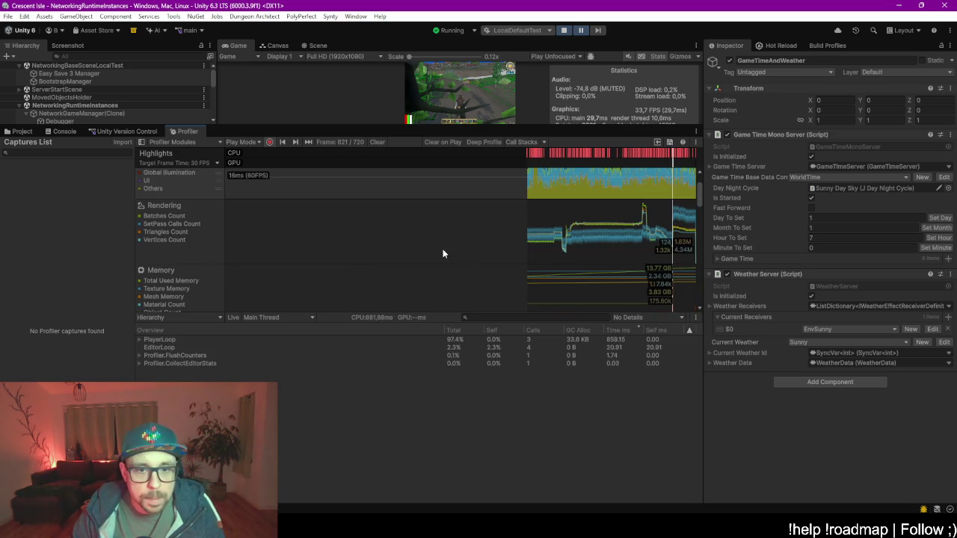
scroll(430, 258, "up", 2)
left_click(410, 219)
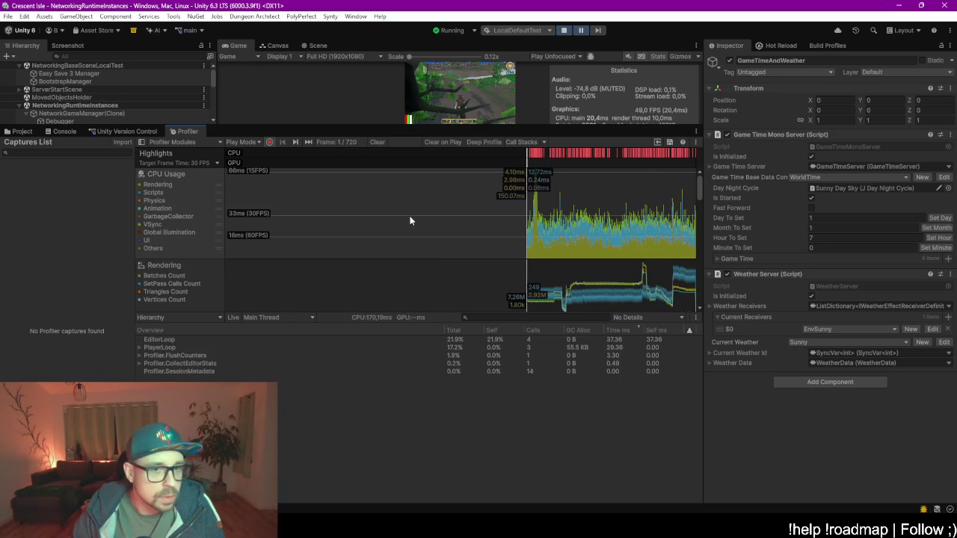
- View Highlights, then Rendering stats for frame 579: 150 SetPass calls, 1943 batches, 3.1M triangles
left_click(359, 210)
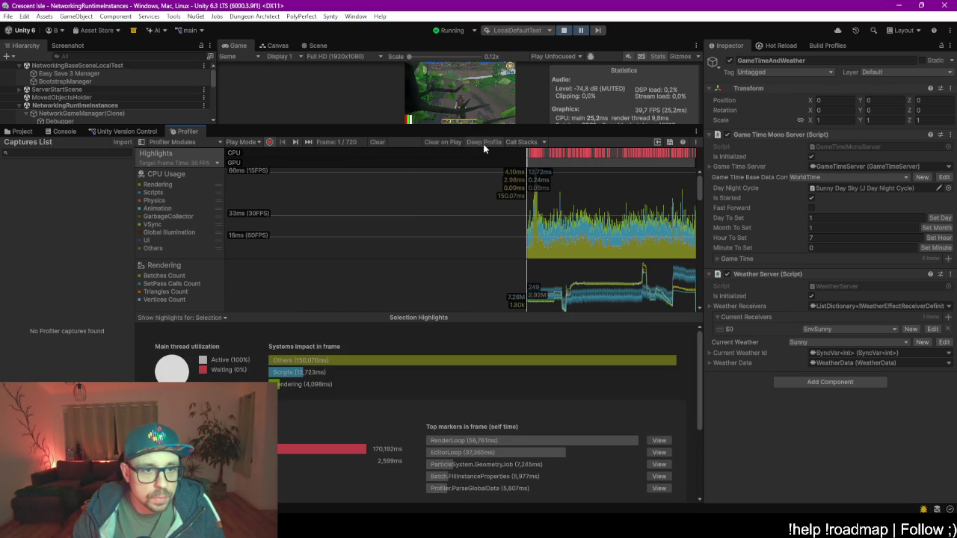
scroll(598, 236, "down", 2)
scroll(627, 233, "down", 1)
left_click(671, 197)
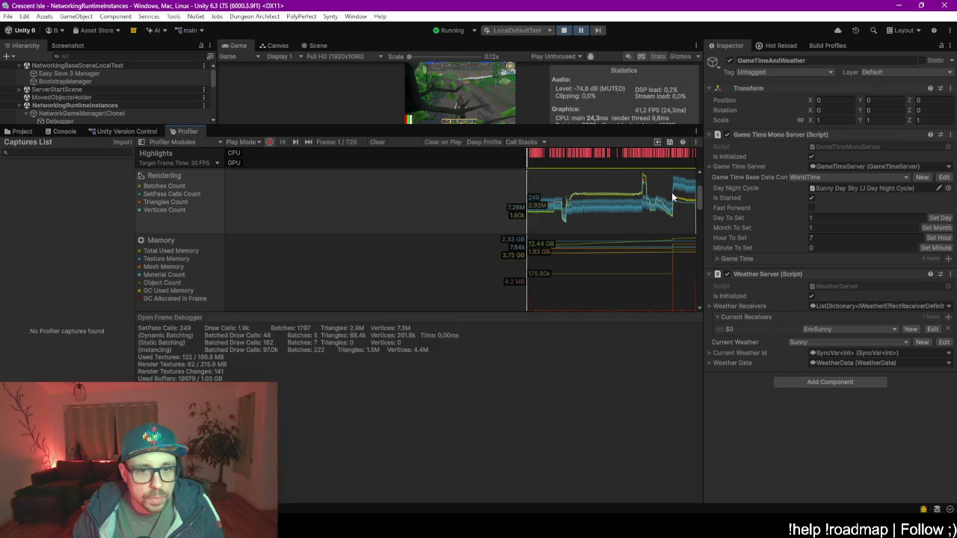
left_click(663, 200)
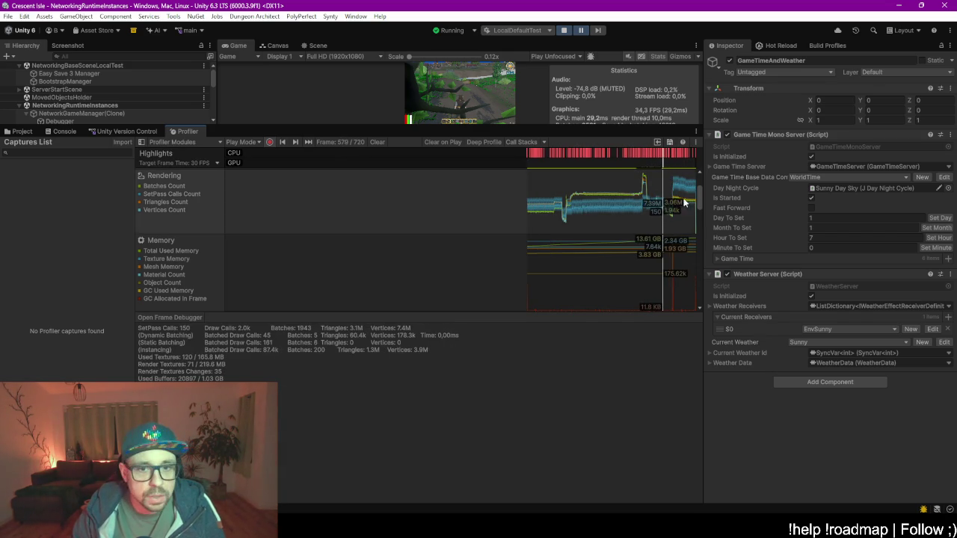
- Show the Memory module and compare memory usage across frames 155 through 678
scroll(676, 268, "down", 2)
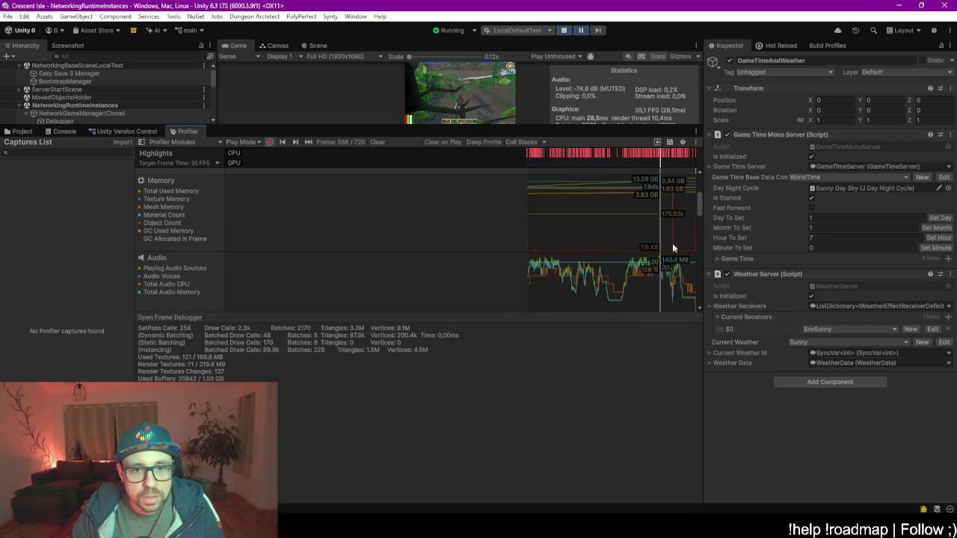
left_click(625, 233)
left_click(603, 239)
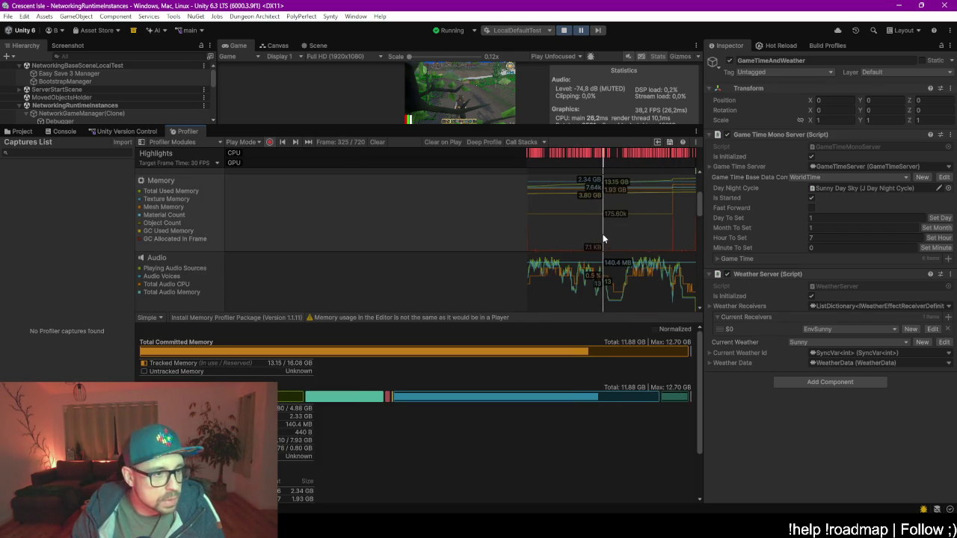
left_click(672, 232)
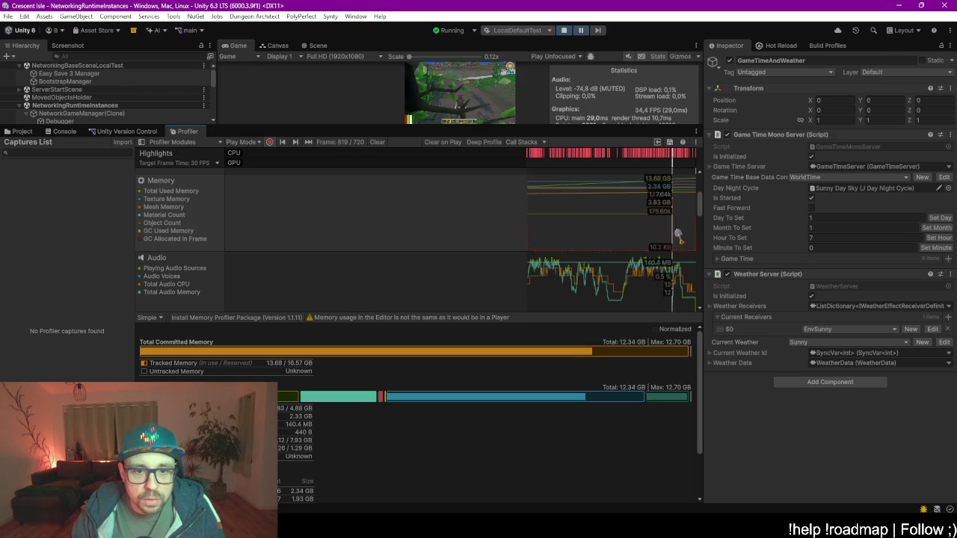
left_click(600, 207)
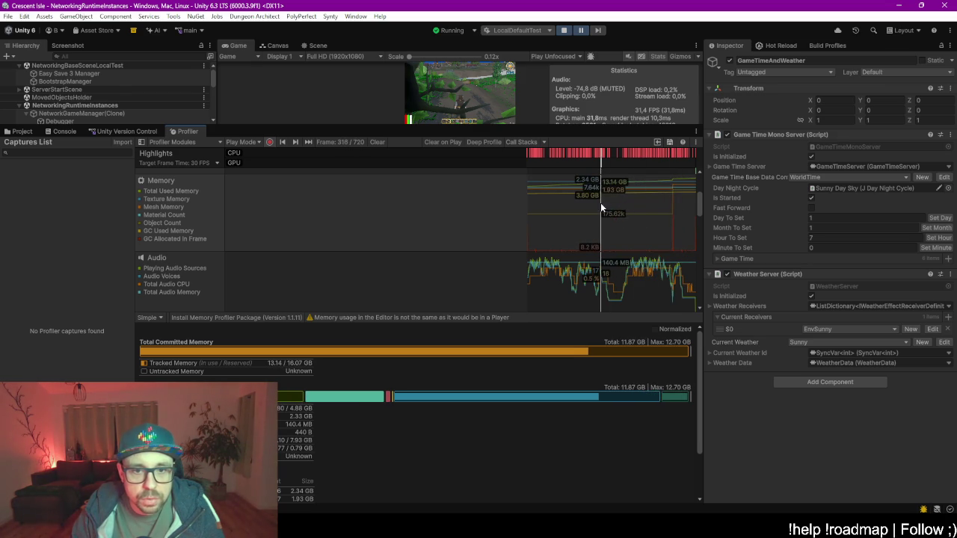
left_click(661, 217)
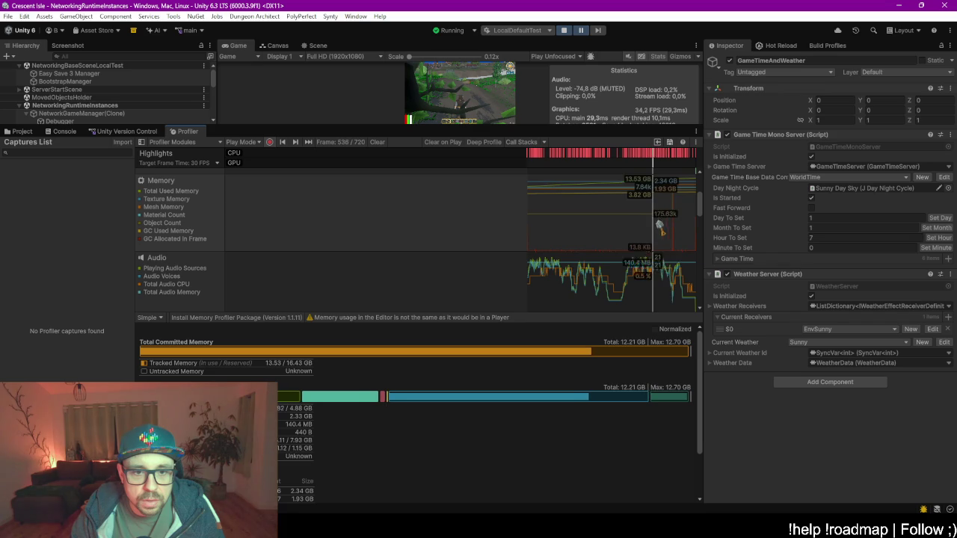
left_click(676, 220)
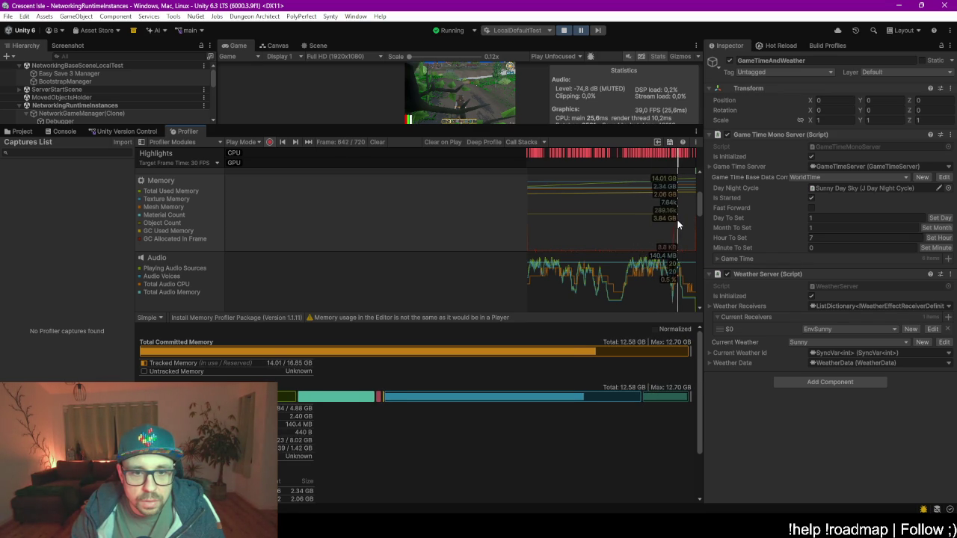
left_click_drag(675, 226, 656, 224)
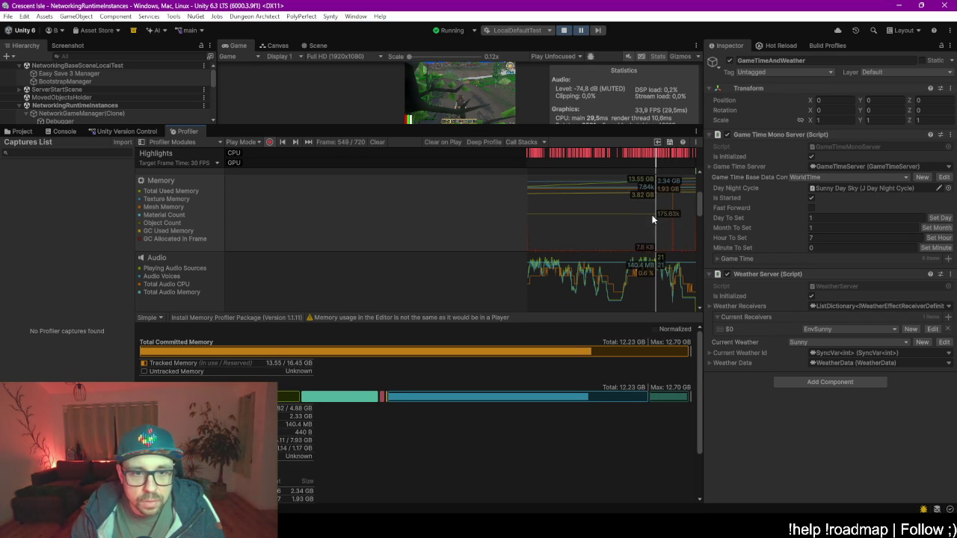
left_click(564, 217)
mouse_move(564, 212)
left_mouse_down()
mouse_move(631, 197)
mouse_move(696, 203)
mouse_move(658, 202)
left_mouse_up()
- Hide Total Used, Texture and Mesh Memory lines, scrub frames, then enlarge the Game view
left_click(139, 191)
left_click(140, 199)
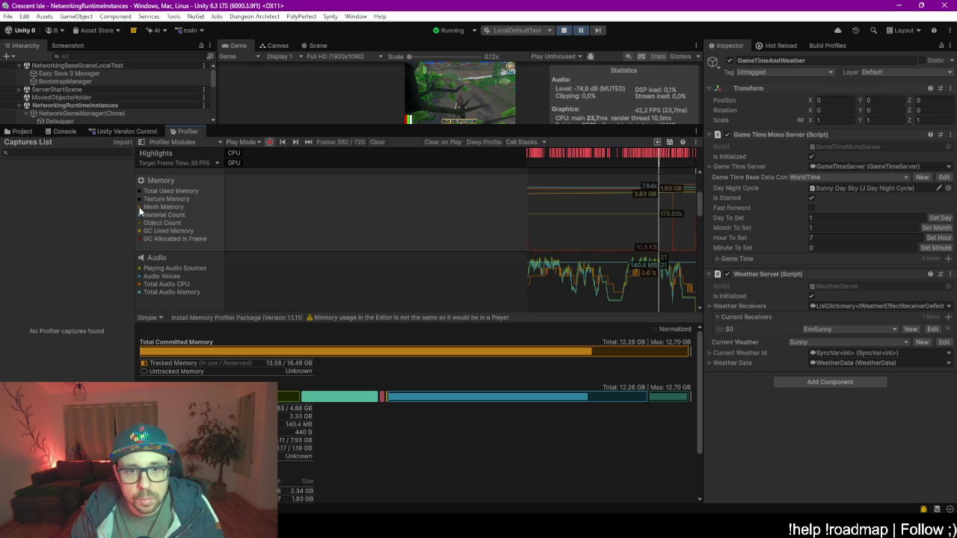
mouse_move(628, 215)
left_mouse_down()
mouse_move(674, 212)
mouse_move(661, 216)
left_mouse_up()
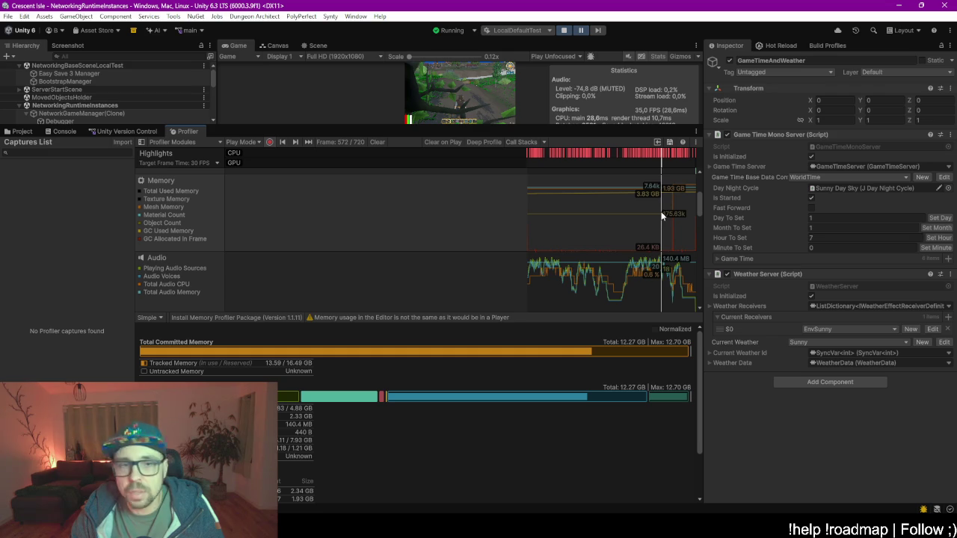
left_click(140, 208)
key("Left")
key("Left")
key("Left")
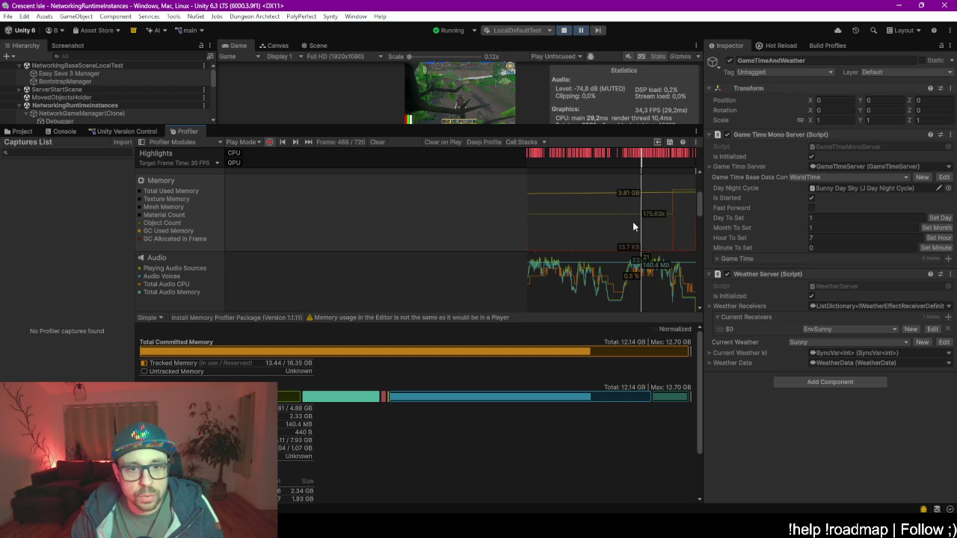
left_click_drag(636, 223, 677, 228)
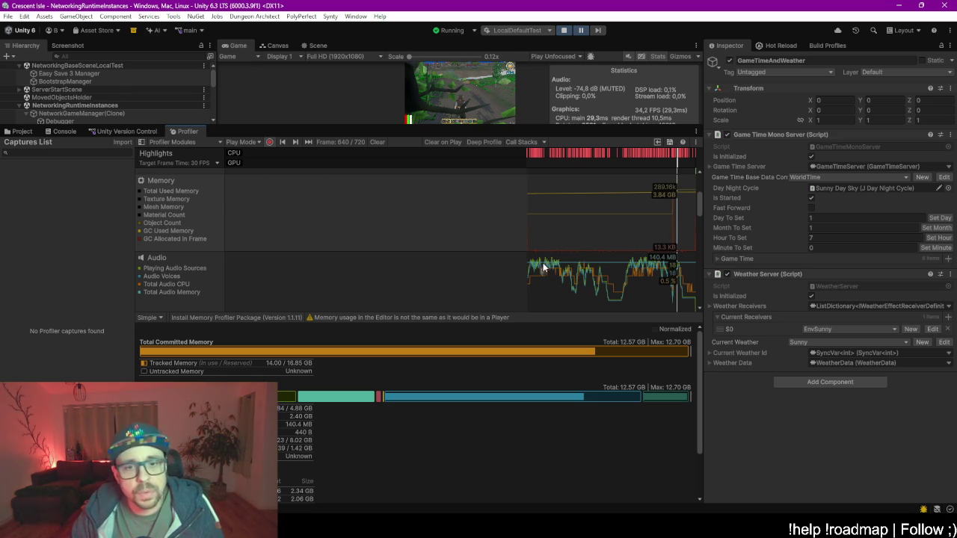
left_click_drag(474, 128, 474, 315)
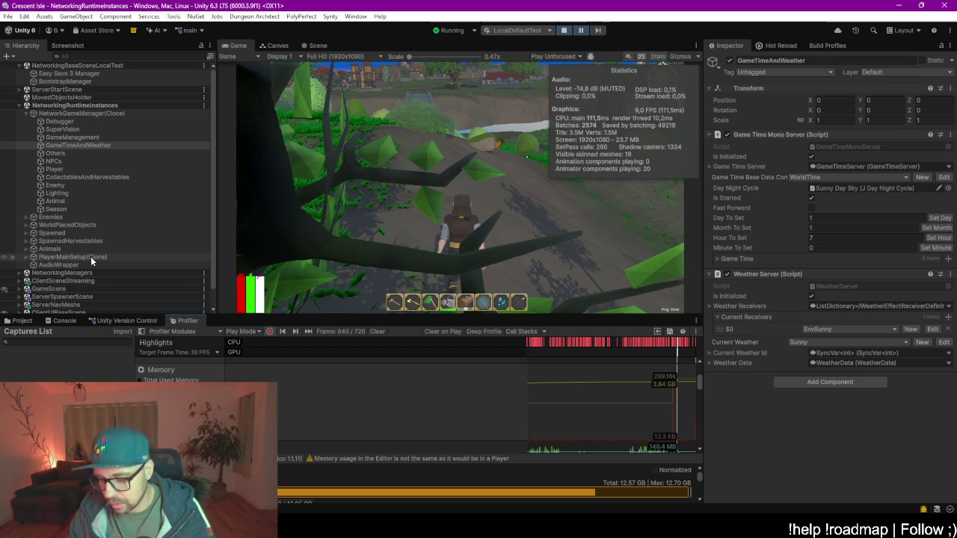
- Expand WorldSkarnvald > BS_TreeIslandObjects and select BS_TreeIslandBridge_Beams in the Hierarchy
left_click(56, 241)
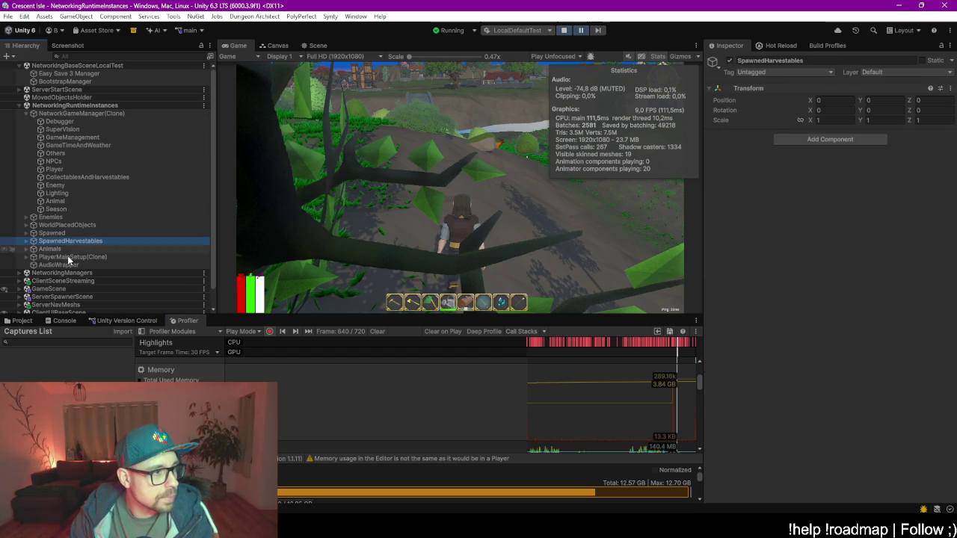
scroll(87, 268, "down", 1)
scroll(64, 190, "up", 1)
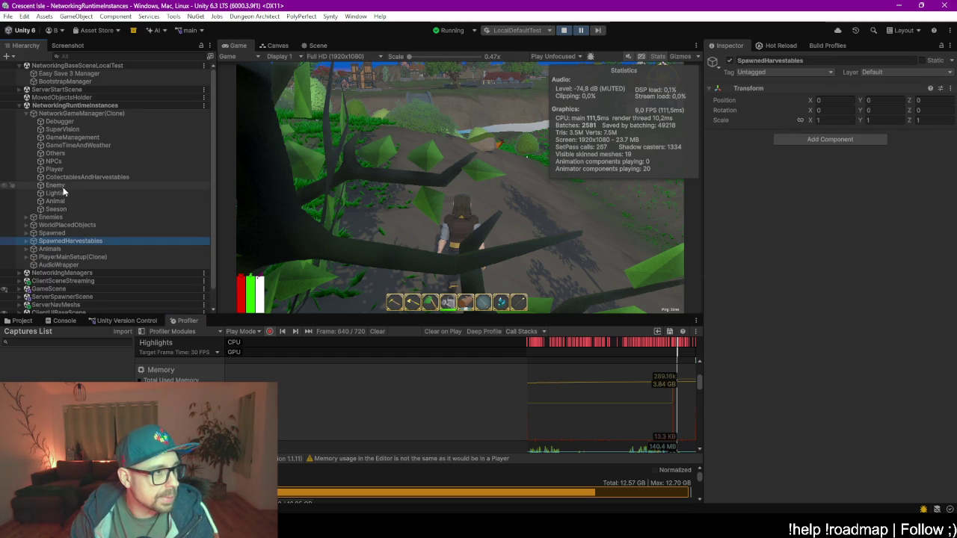
scroll(106, 249, "down", 1)
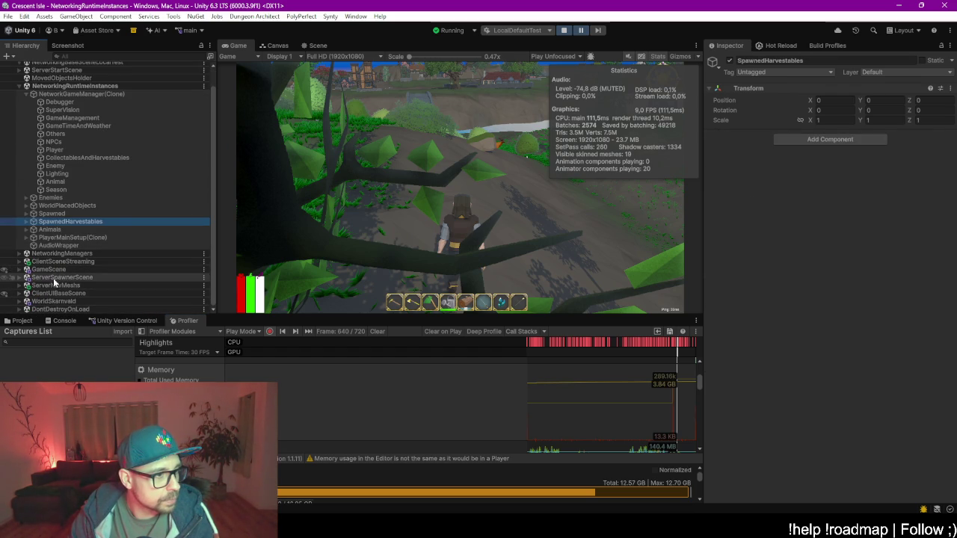
left_click(66, 262)
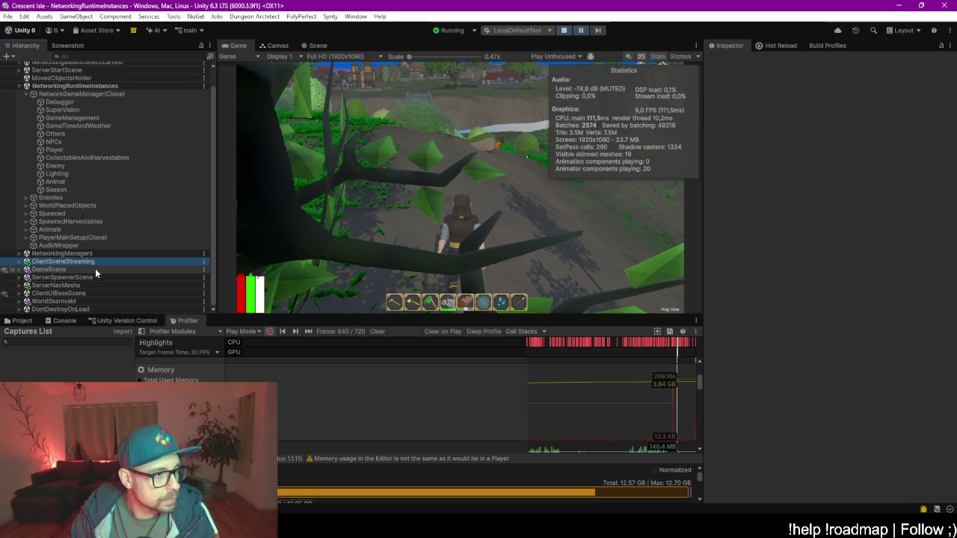
left_click(74, 302)
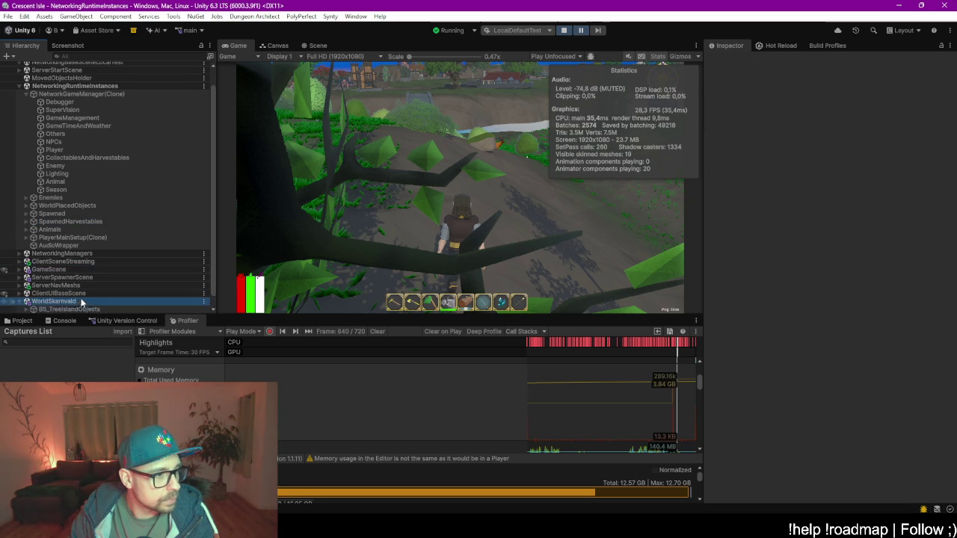
key("Right")
left_click(84, 230)
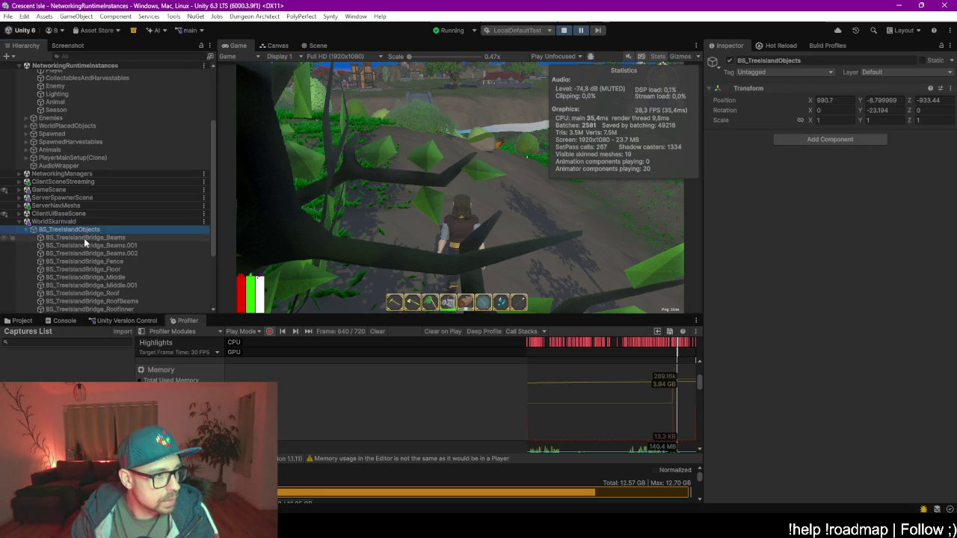
key("Right")
left_click(97, 142)
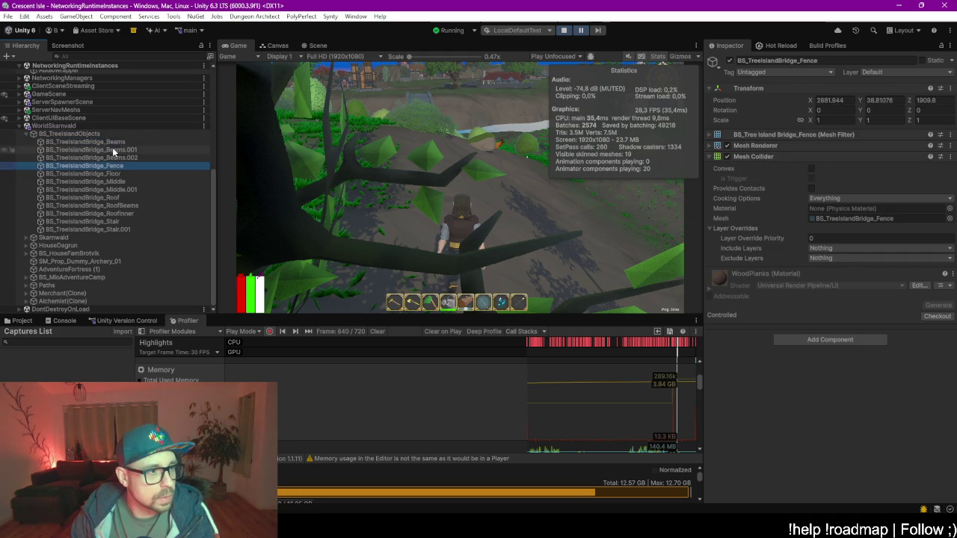
left_click(317, 45)
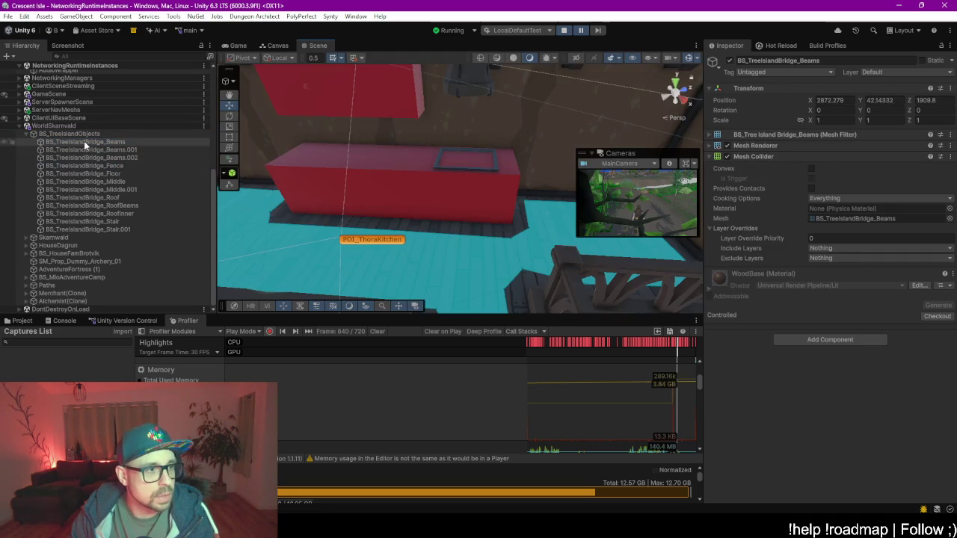
- Frame and orbit the bridge beams, then frame HouseDagrun's roof and view the whole tower
double_click(84, 141)
mouse_move(445, 214)
left_mouse_down()
mouse_move(487, 203)
mouse_move(523, 159)
mouse_move(495, 193)
left_mouse_up()
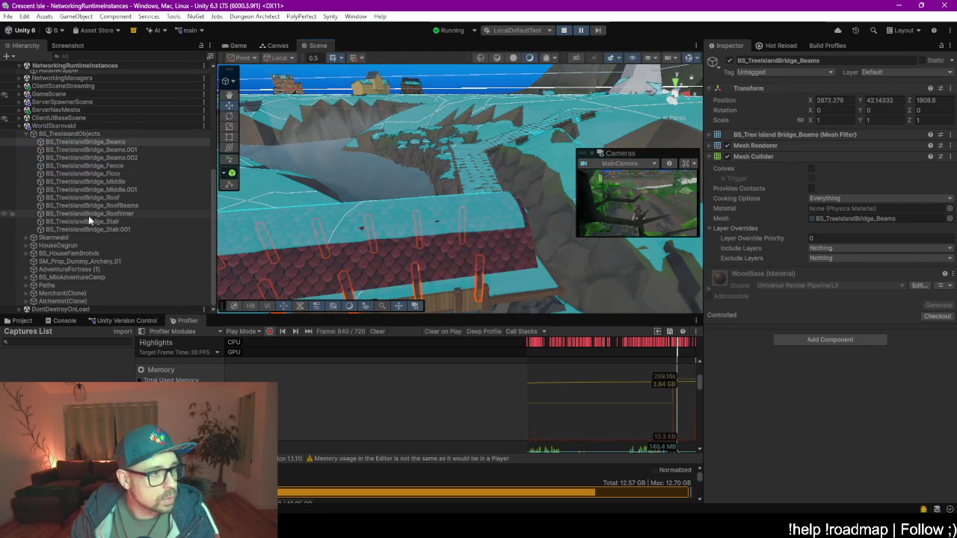
left_click(67, 246)
key("Right")
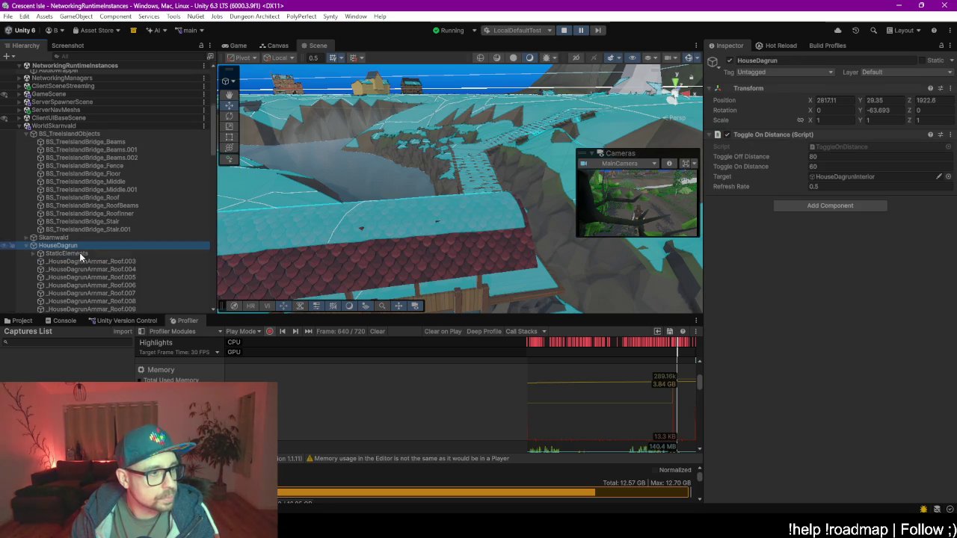
double_click(89, 262)
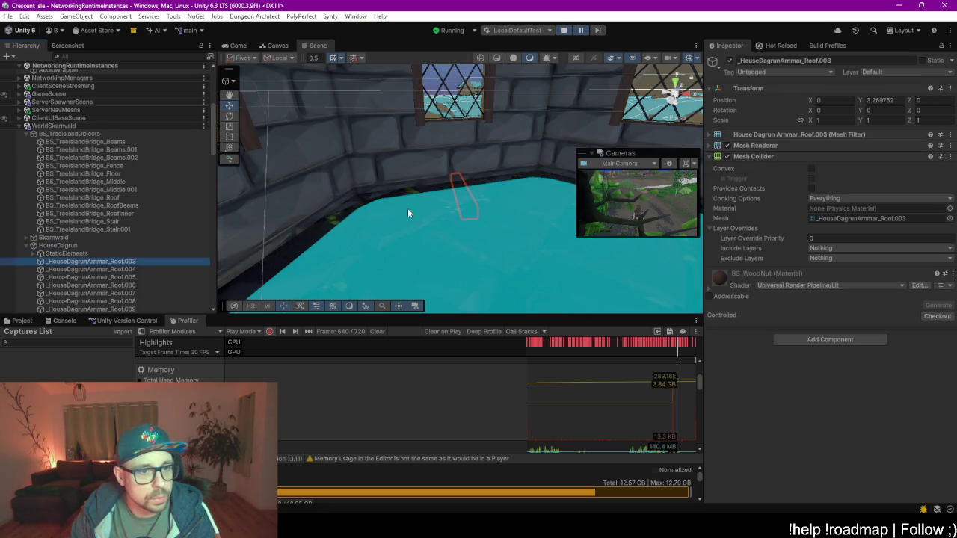
left_click_drag(407, 213, 495, 238)
mouse_move(449, 194)
left_mouse_down()
mouse_move(462, 181)
mouse_move(497, 193)
left_mouse_up()
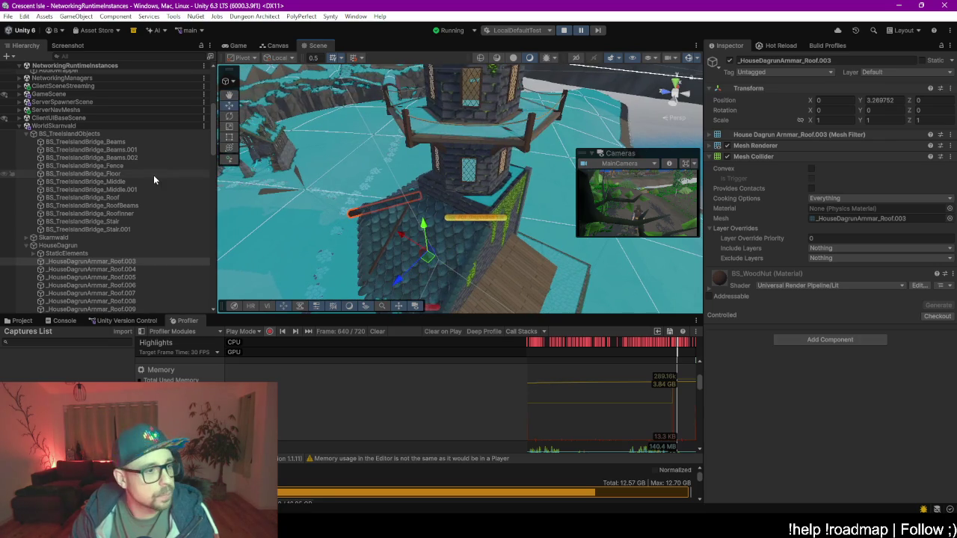
scroll(96, 246, "down", 3)
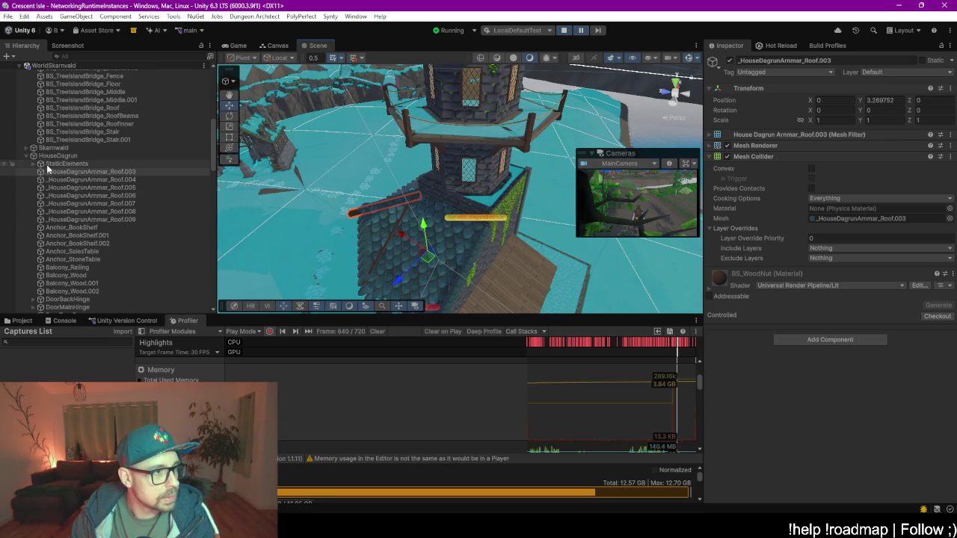
- Inspect HouseDagrun's StaticElements: Roof.002, Roof.004, DoorBackHinge, RoofEnd.009 and Stone.007
left_click(35, 163)
left_click(79, 180)
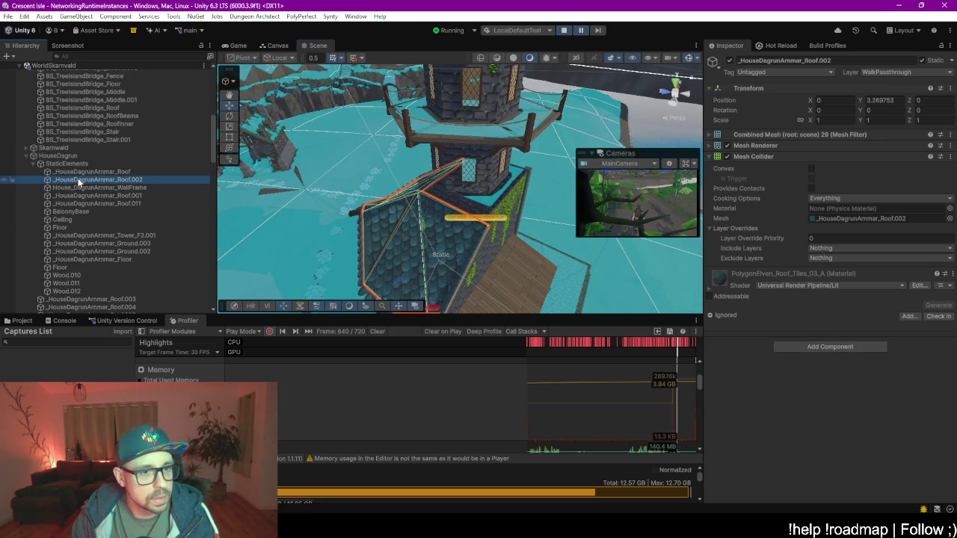
scroll(110, 190, "down", 5)
left_click(94, 158)
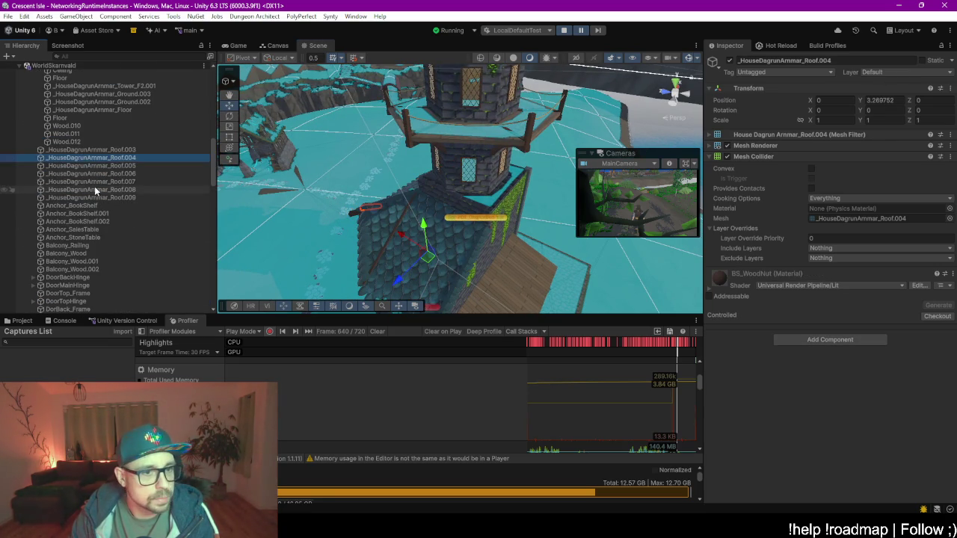
scroll(94, 186, "down", 4)
scroll(91, 162, "up", 4)
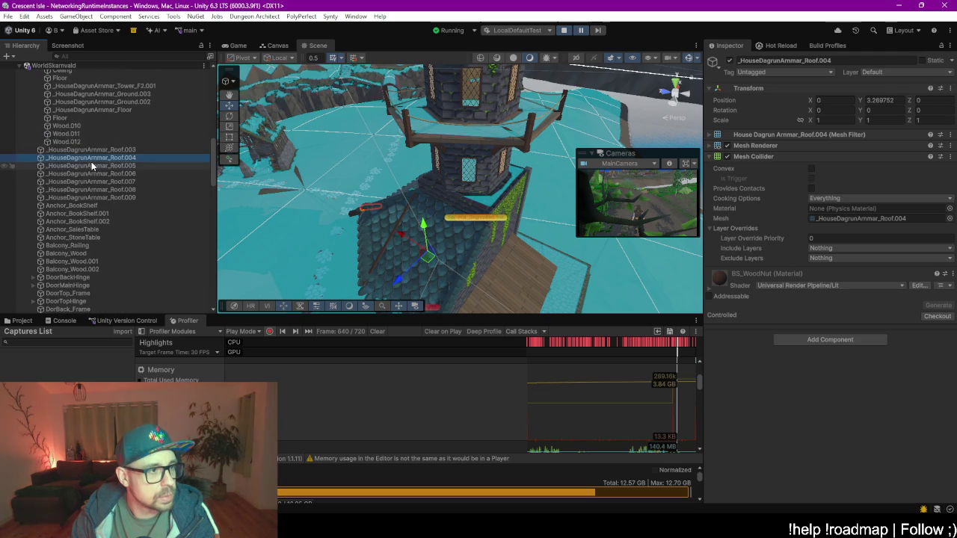
scroll(91, 191, "down", 10)
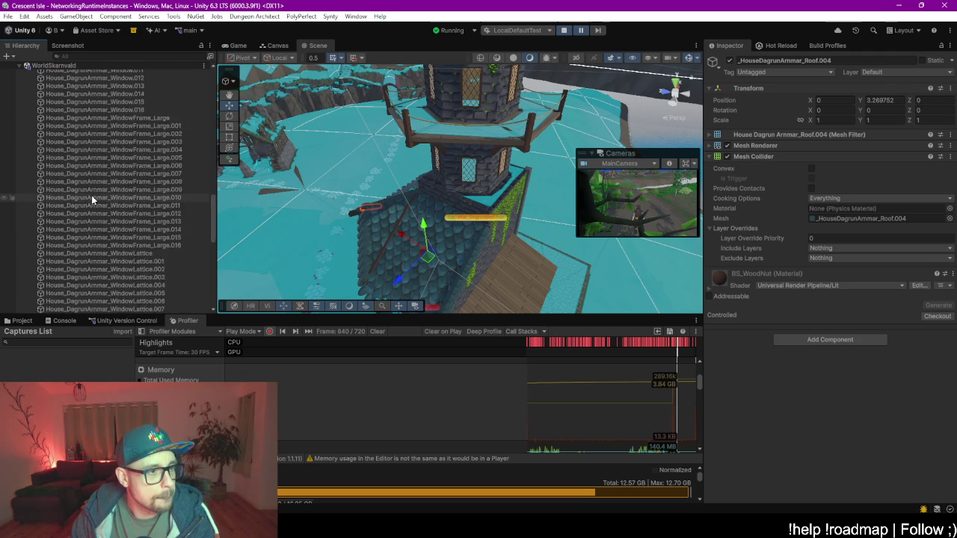
scroll(91, 200, "up", 8)
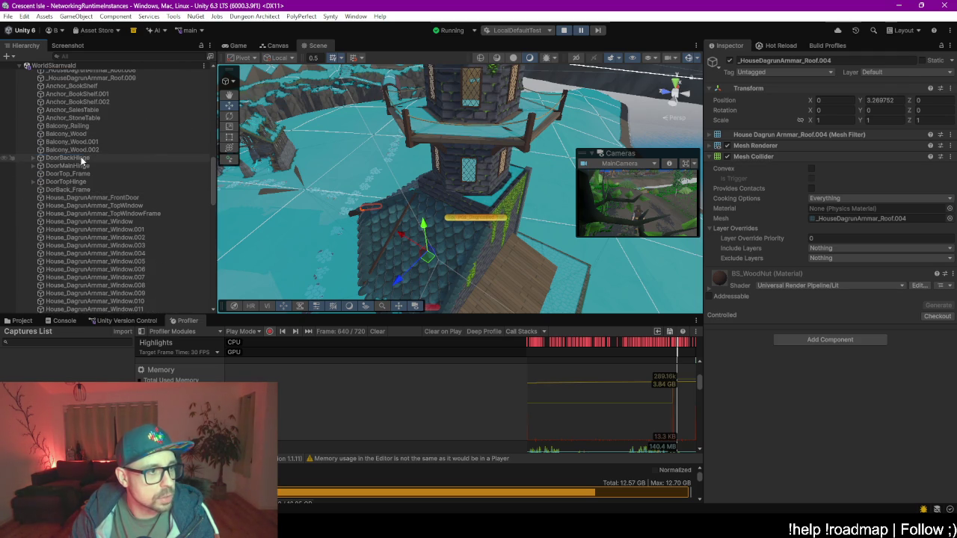
left_click(81, 157)
scroll(103, 189, "down", 10)
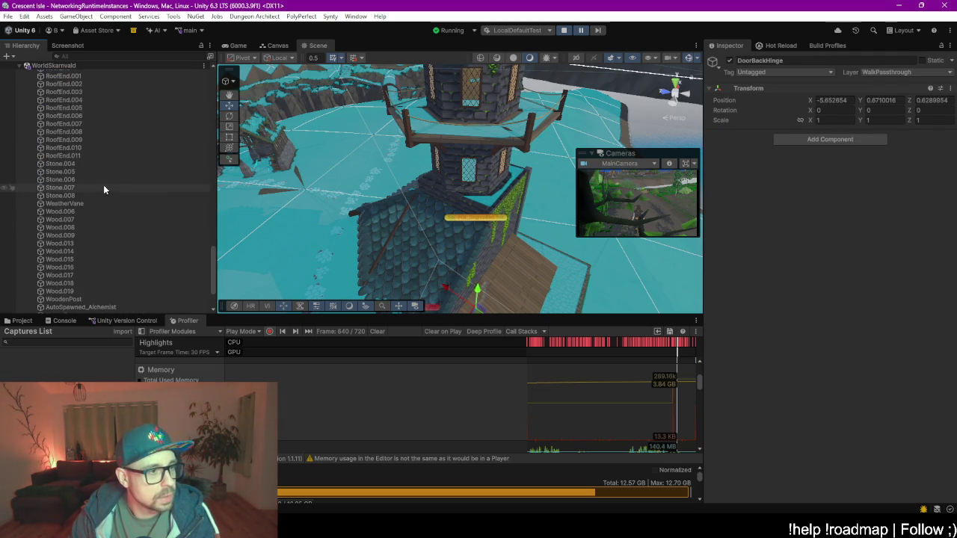
left_click(75, 140)
double_click(72, 188)
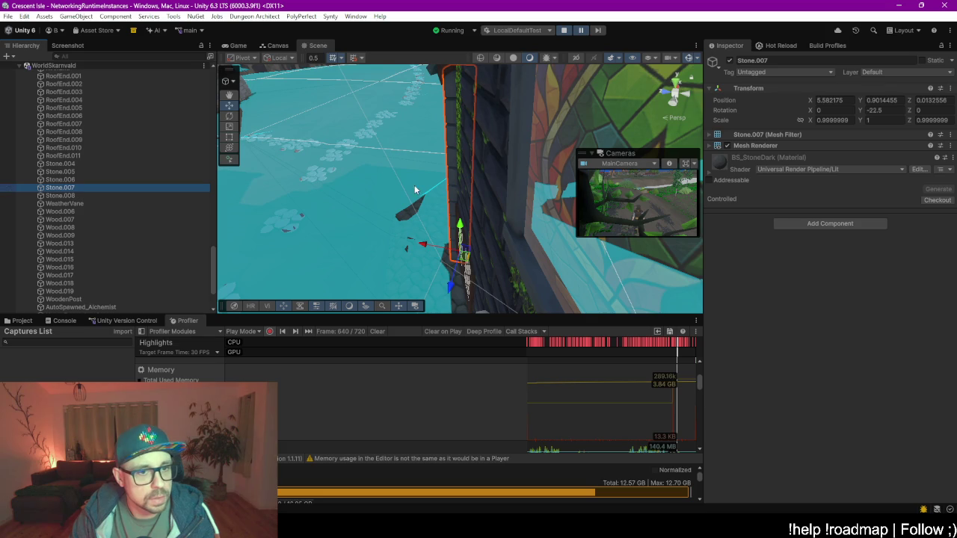
scroll(90, 204, "down", 3)
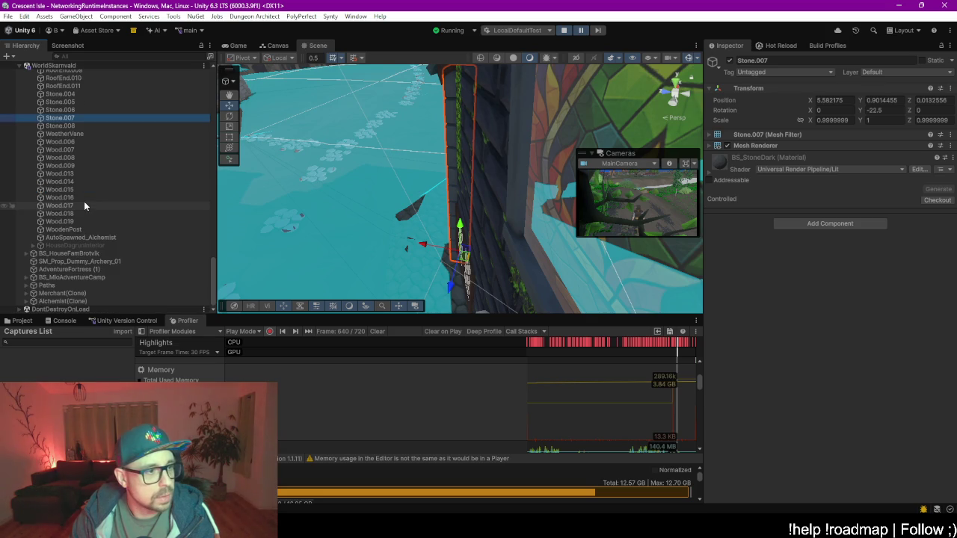
- Expand BS_HouseFamBrotvik, frame its WindowBase.007 and orbit to a low side view of the house
left_click(64, 254)
key("Right")
left_click(75, 262)
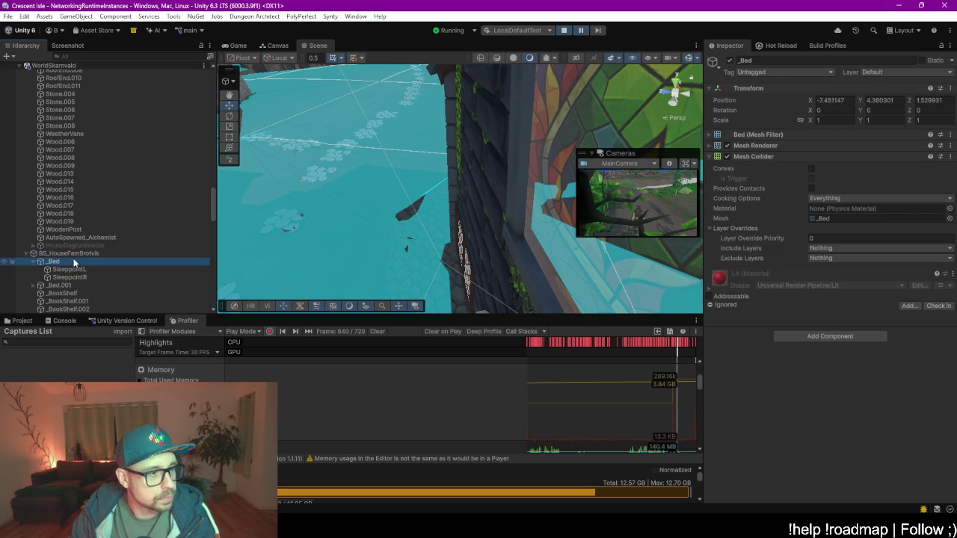
scroll(72, 261, "down", 5)
scroll(75, 256, "down", 10)
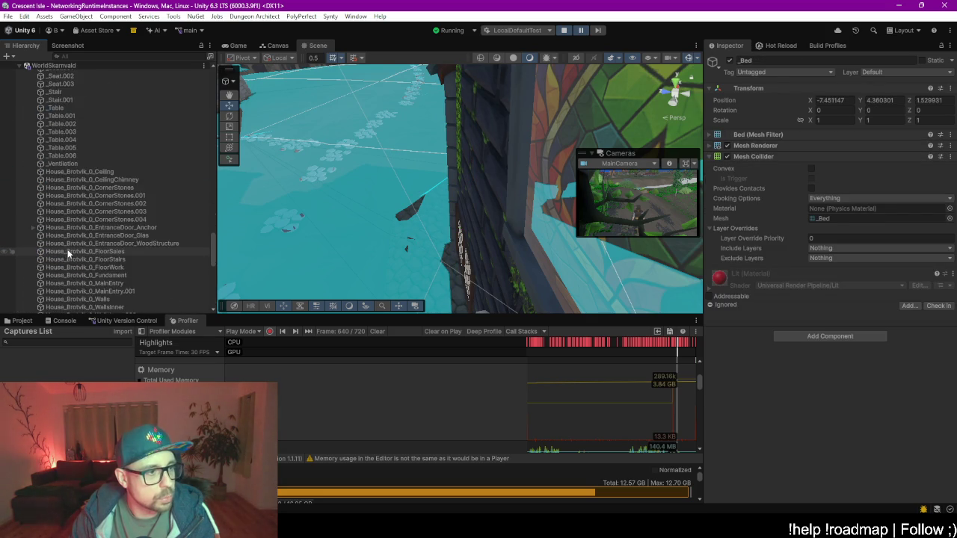
double_click(79, 200)
scroll(383, 204, "down", 2)
scroll(383, 208, "down", 5)
mouse_move(384, 207)
left_mouse_down()
mouse_move(490, 194)
mouse_move(500, 164)
left_mouse_up()
mouse_move(399, 185)
left_mouse_down()
mouse_move(446, 159)
mouse_move(449, 172)
left_mouse_up()
scroll(435, 165, "up", 2)
scroll(118, 207, "down", 10)
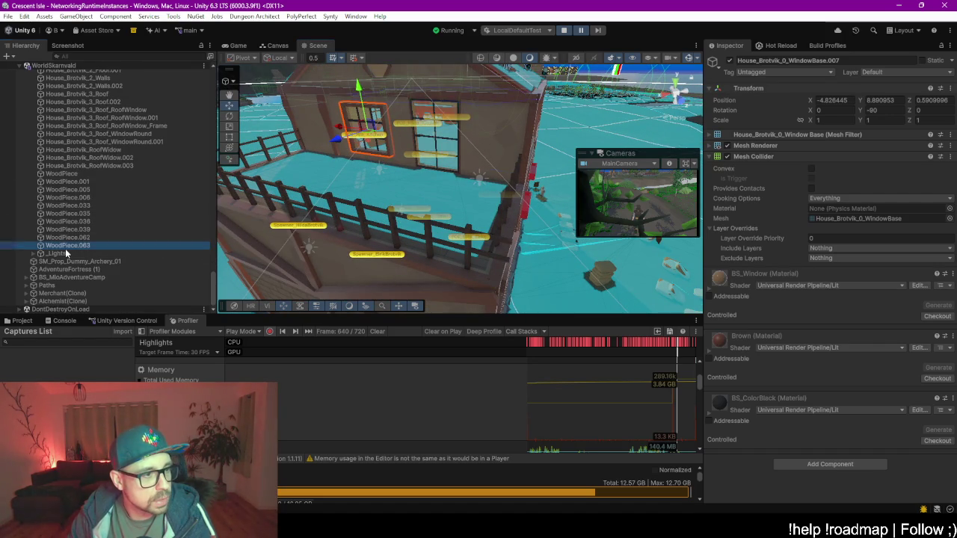
- Peek into the _Lights group's point lights and select BS_MioAdventureCamp
left_click(65, 254)
key("Right")
key("Left")
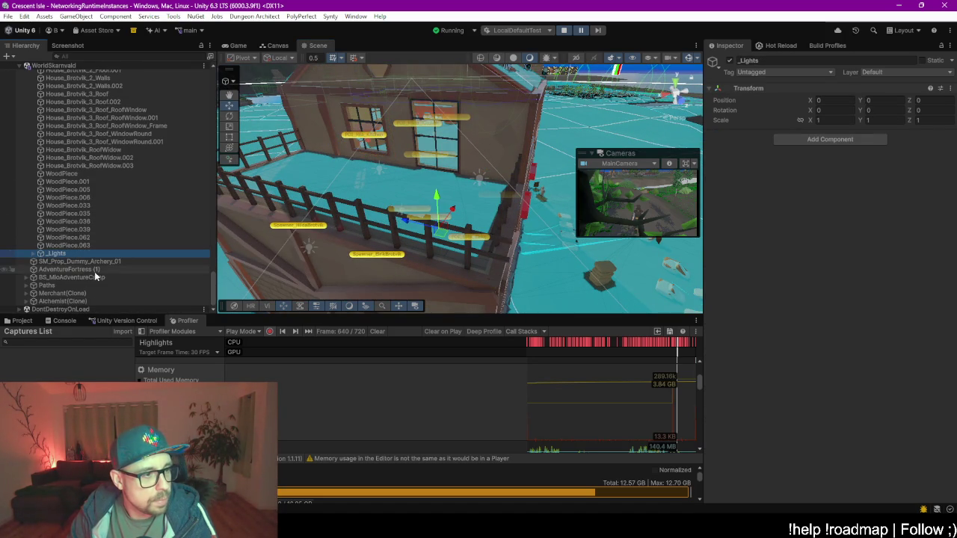
left_click(69, 277)
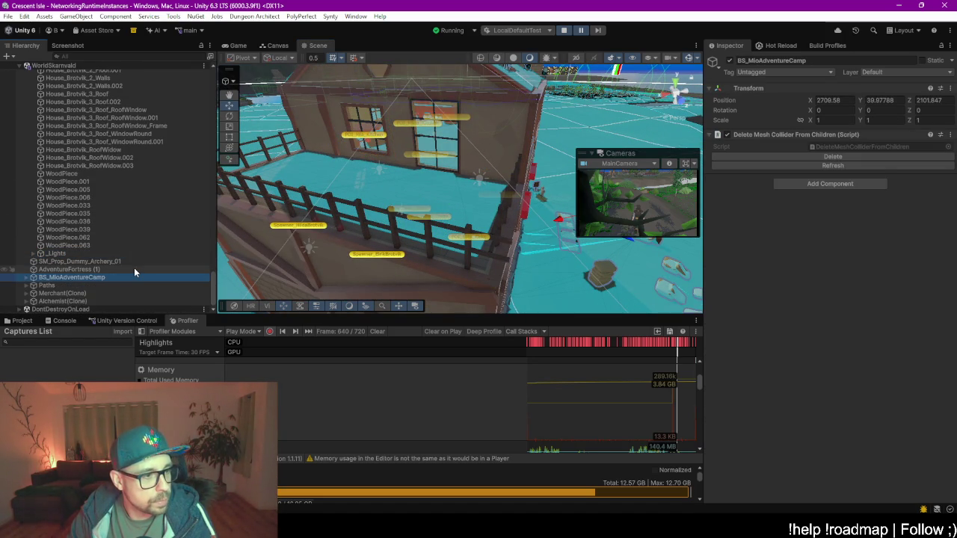
- Expand Merchant(Clone) and Alchemist(Clone) down to their chests and frame them in the scene
left_click(62, 293)
key("Right")
left_click(90, 295)
key("Right")
left_click(86, 301)
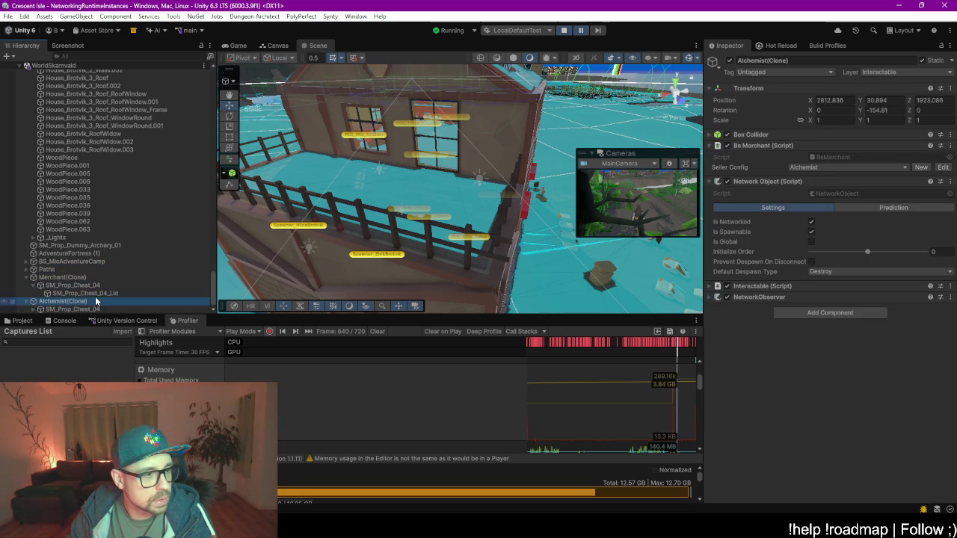
key("Right")
left_click(110, 302)
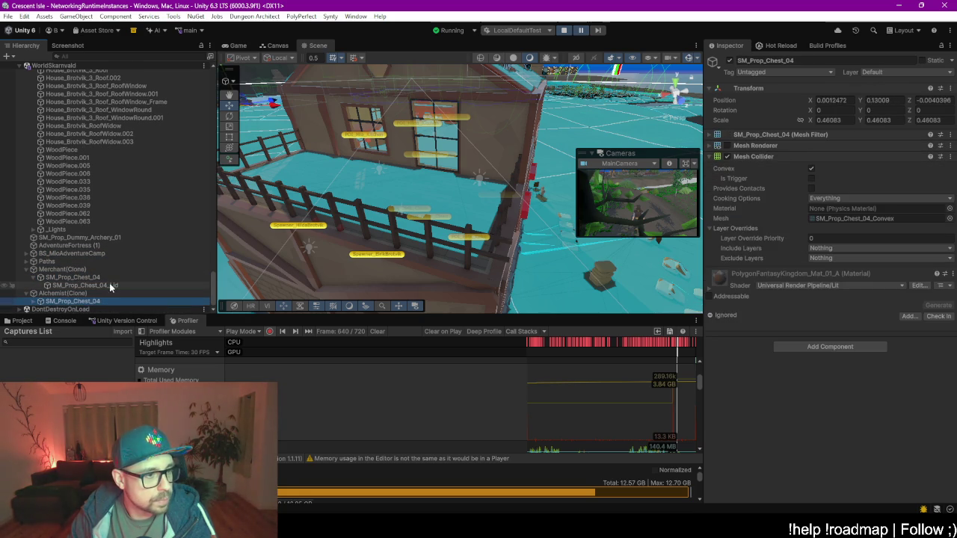
double_click(101, 277)
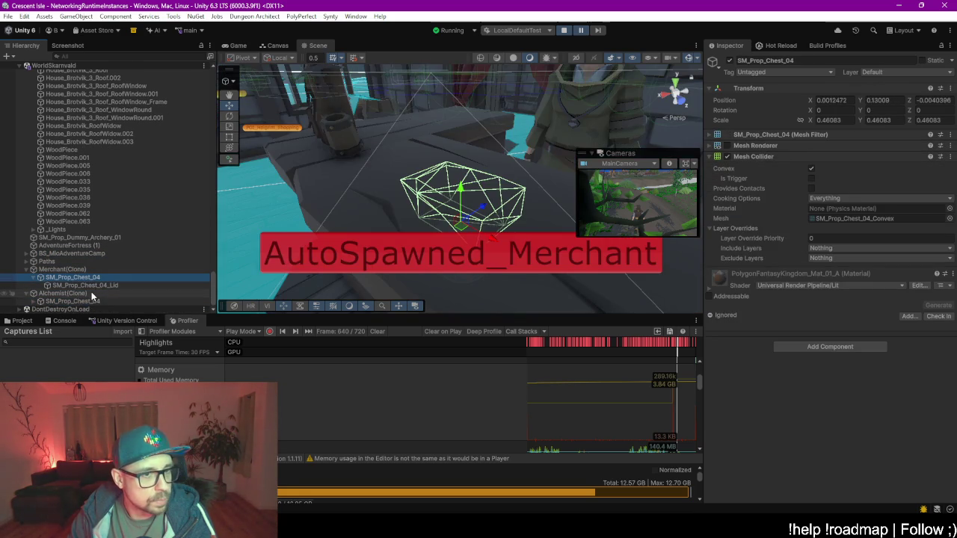
double_click(91, 294)
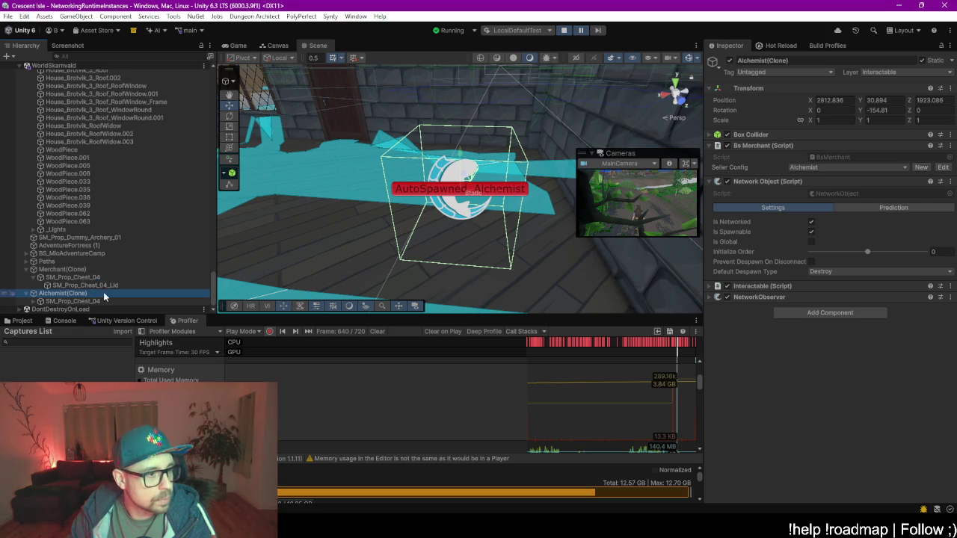
- Expand the Paths group, inspect PP_Stone_Path_05 and scroll down to the SM_Env_Footpath pieces
left_click(69, 261)
key("Right")
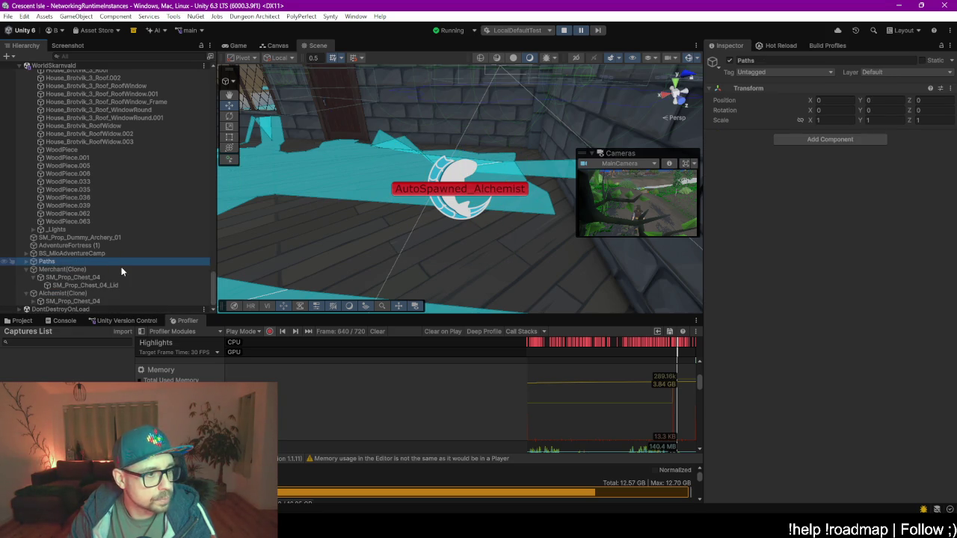
left_click(109, 275)
scroll(109, 274, "down", 5)
scroll(109, 277, "down", 10)
scroll(109, 275, "down", 10)
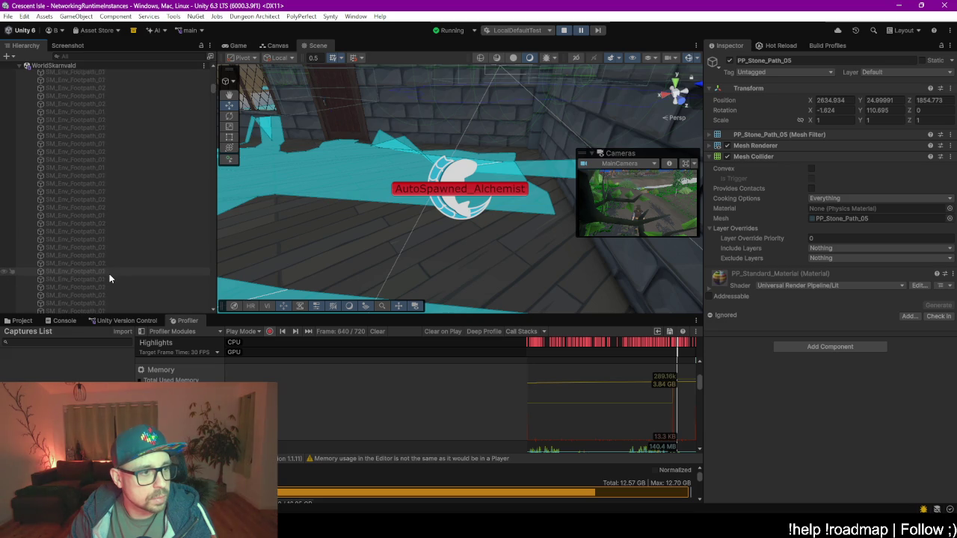
- Frame SM_Env_Footpath_02 tiles, nudge one sideways and switch that hidden tile back on
double_click(101, 232)
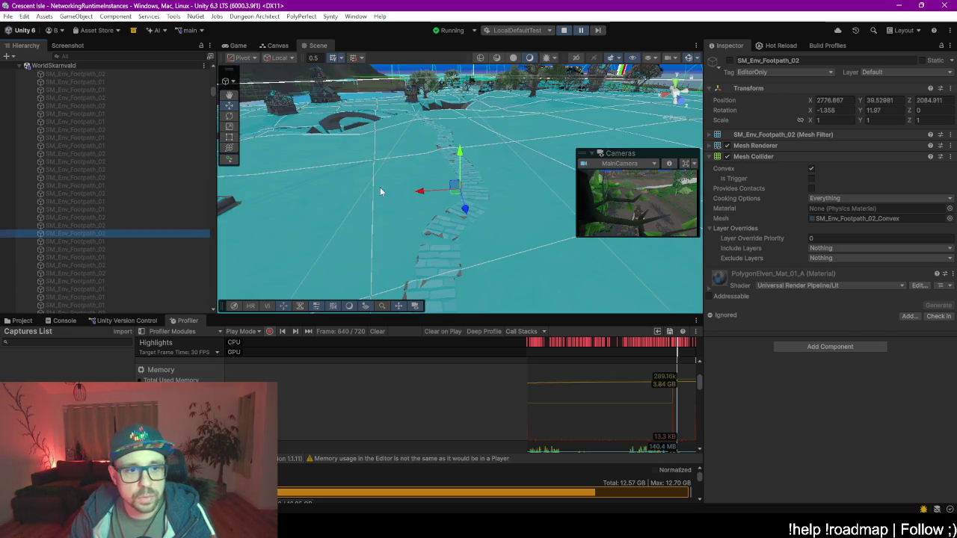
scroll(137, 198, "up", 2)
key("Down")
key("Down")
key("Down")
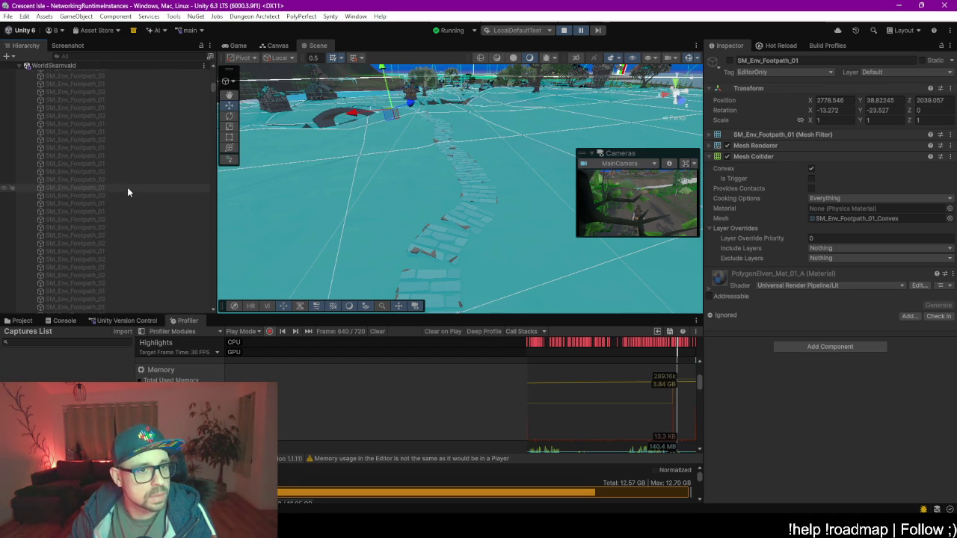
double_click(127, 186)
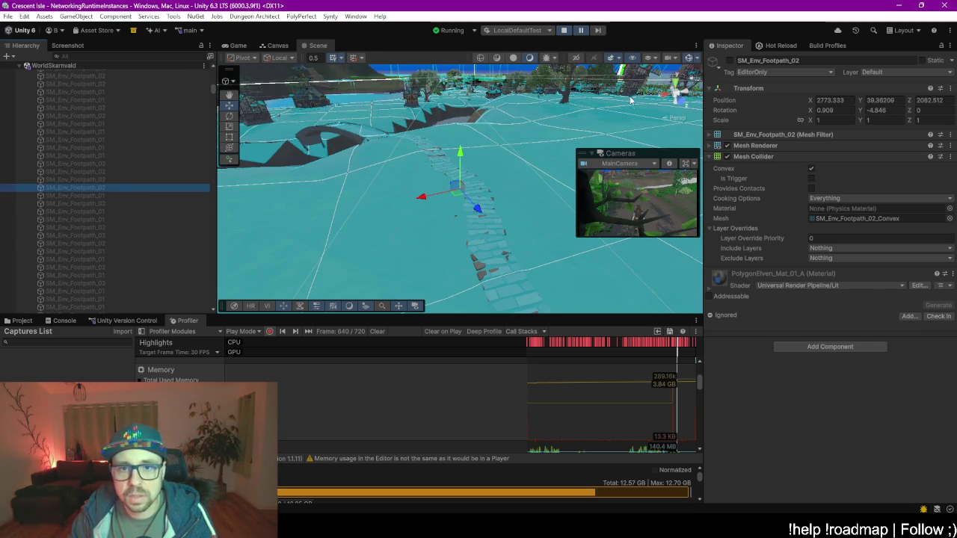
scroll(413, 181, "up", 4)
left_click_drag(426, 201, 387, 207)
left_click(729, 62)
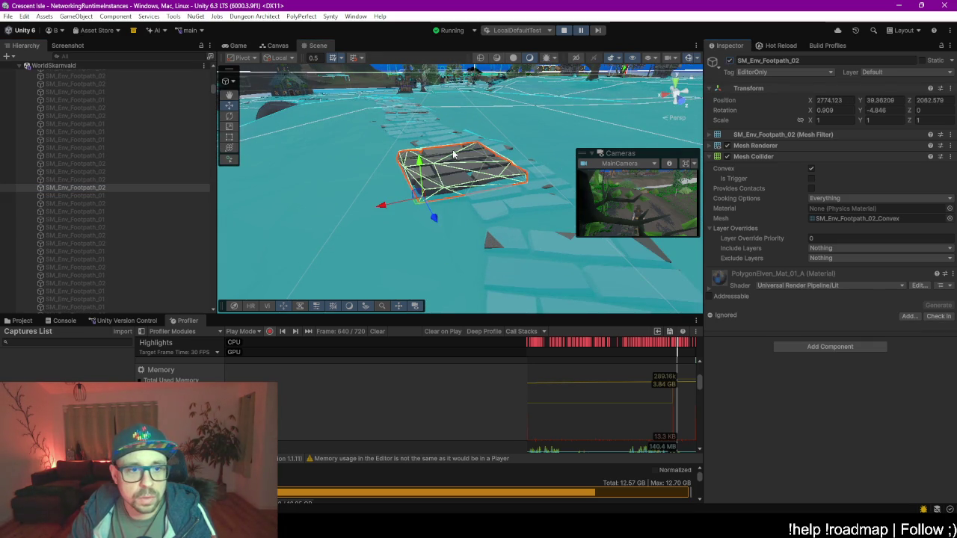
- Frame an SM_Env_Footpath_01 tile, scroll through the Hierarchy, then stop play mode
left_click(110, 195)
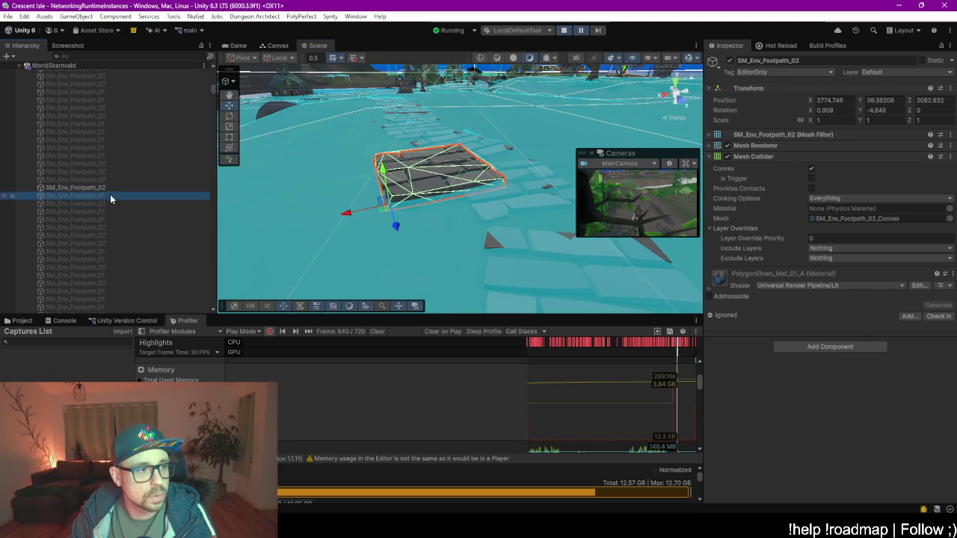
key("f")
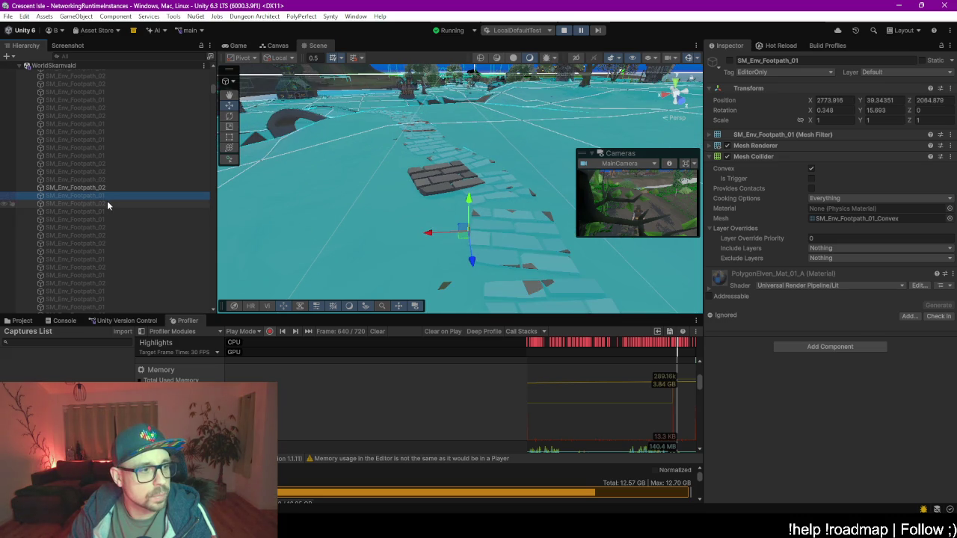
scroll(113, 202, "down", 2)
scroll(113, 206, "down", 5)
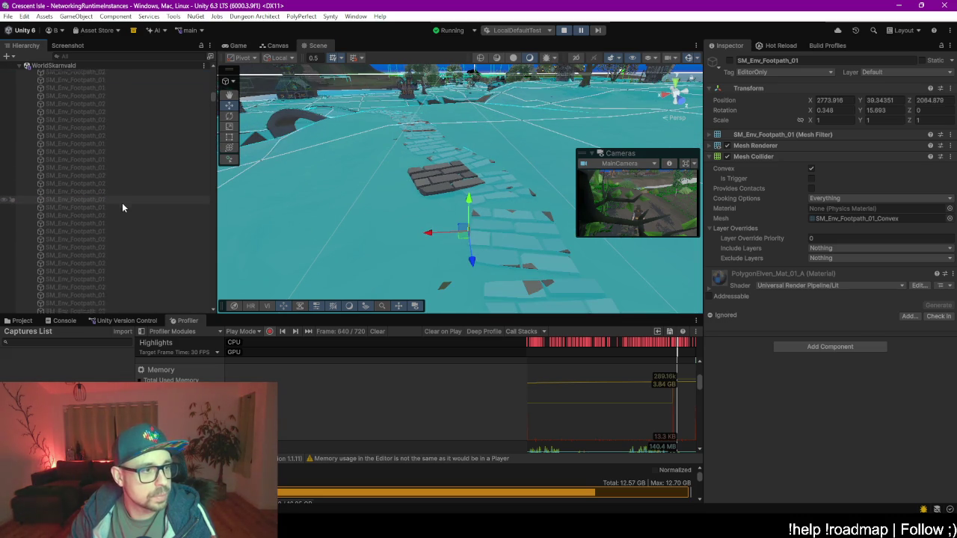
scroll(133, 207, "down", 6)
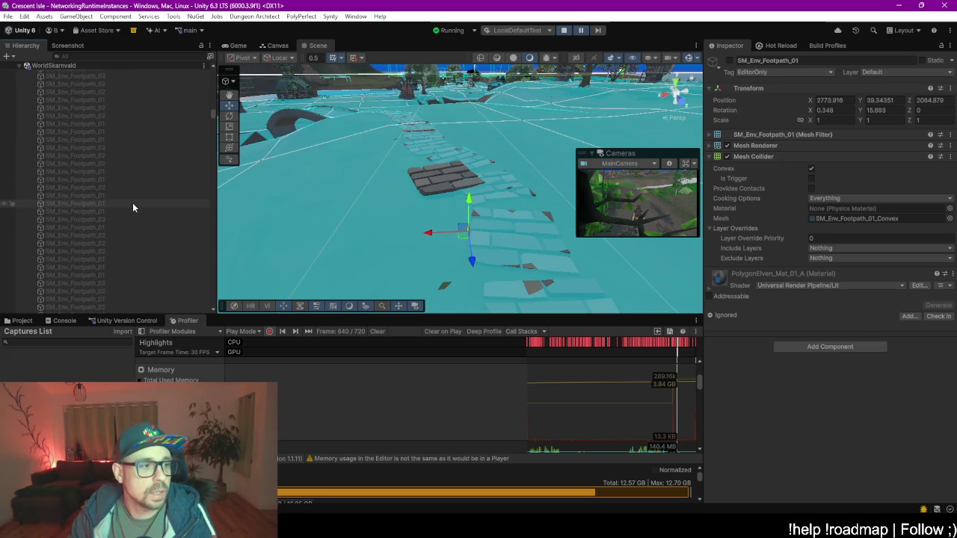
scroll(133, 208, "down", 5)
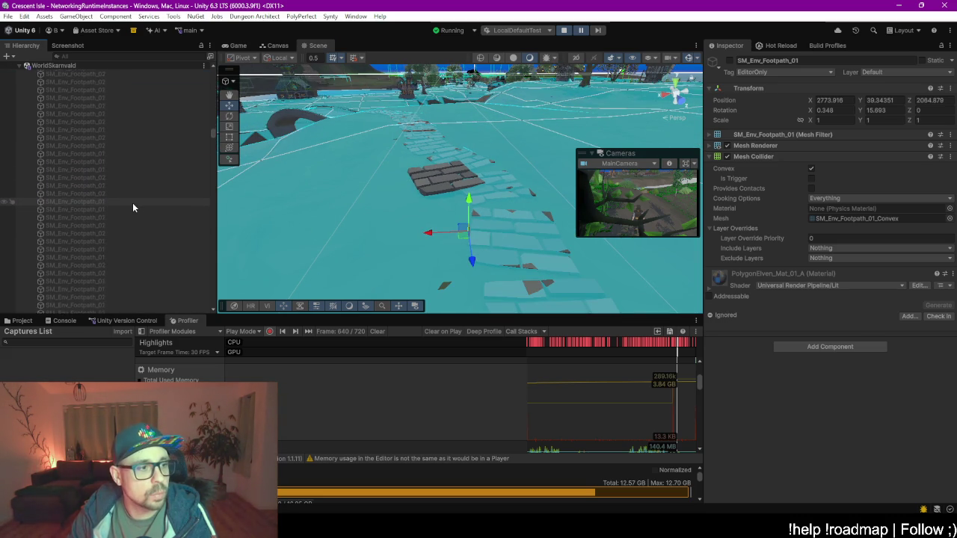
scroll(133, 207, "down", 5)
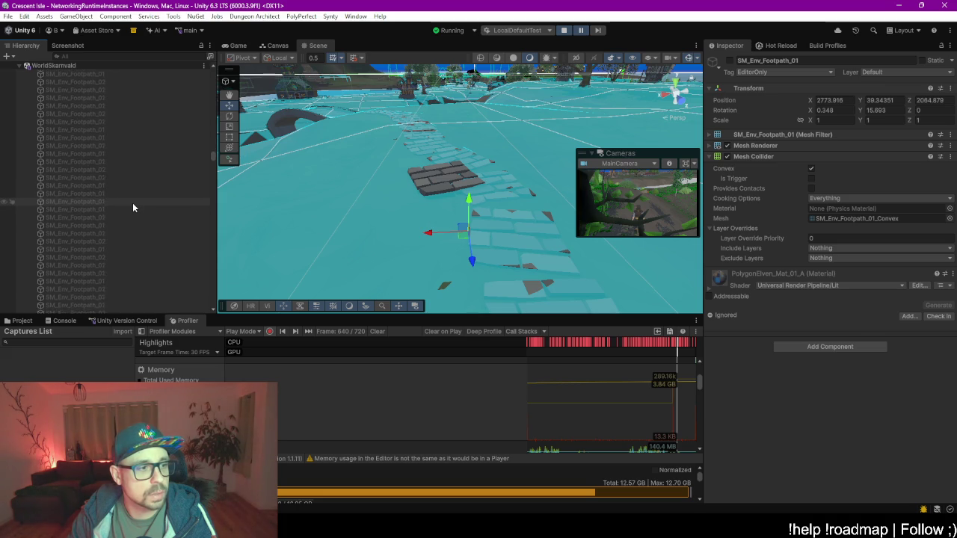
scroll(133, 207, "down", 5)
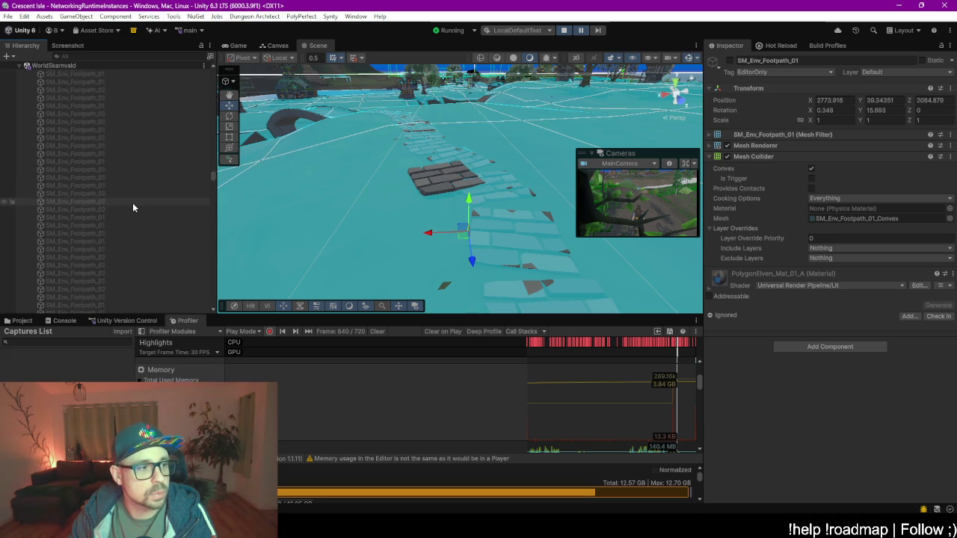
scroll(133, 207, "down", 5)
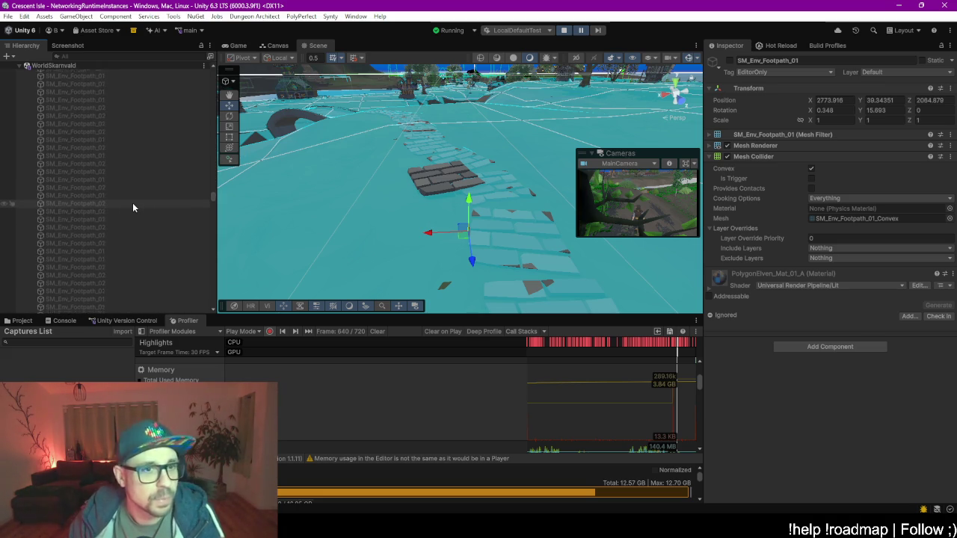
left_click(581, 31)
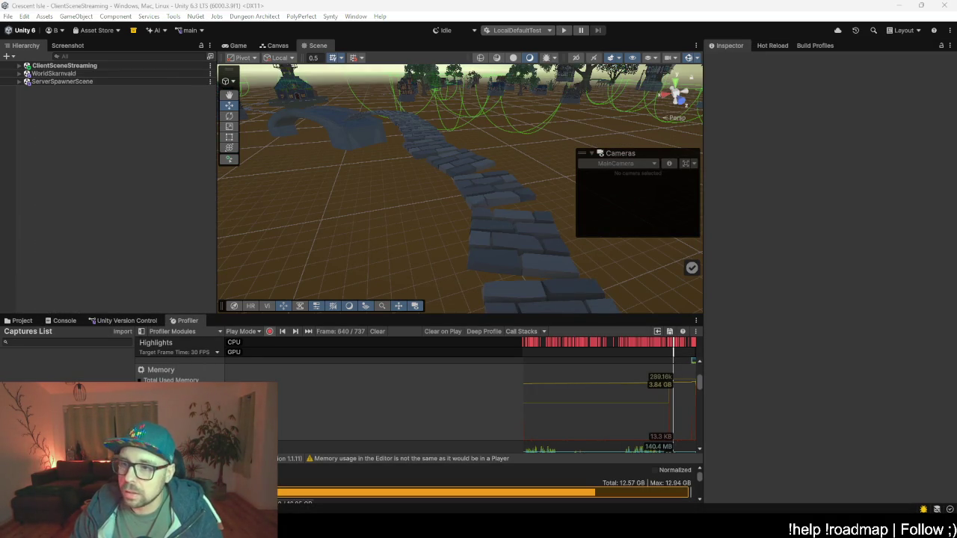
- Shift-select the range of SM_Env_Footpath objects starting from the first SM_Env_Footpath_01
left_click(59, 85)
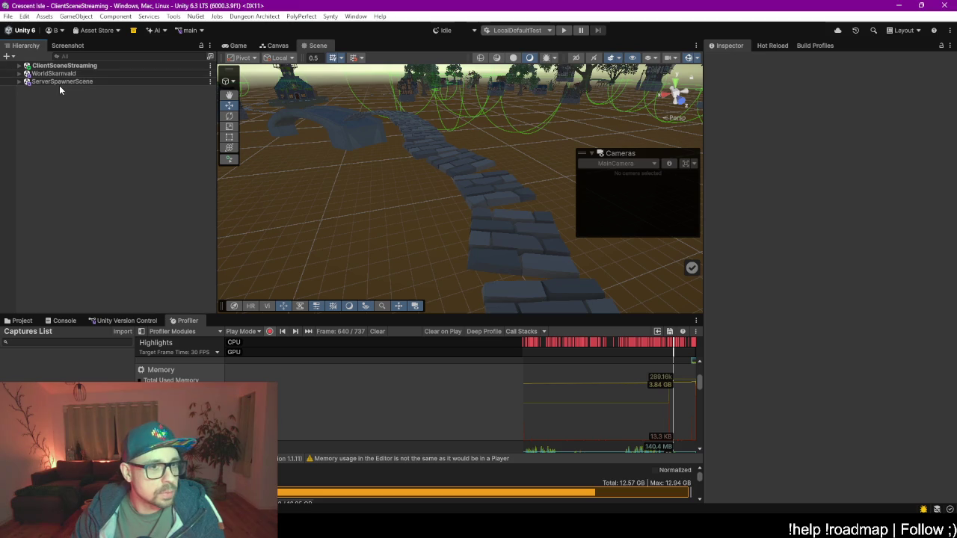
left_click(482, 209)
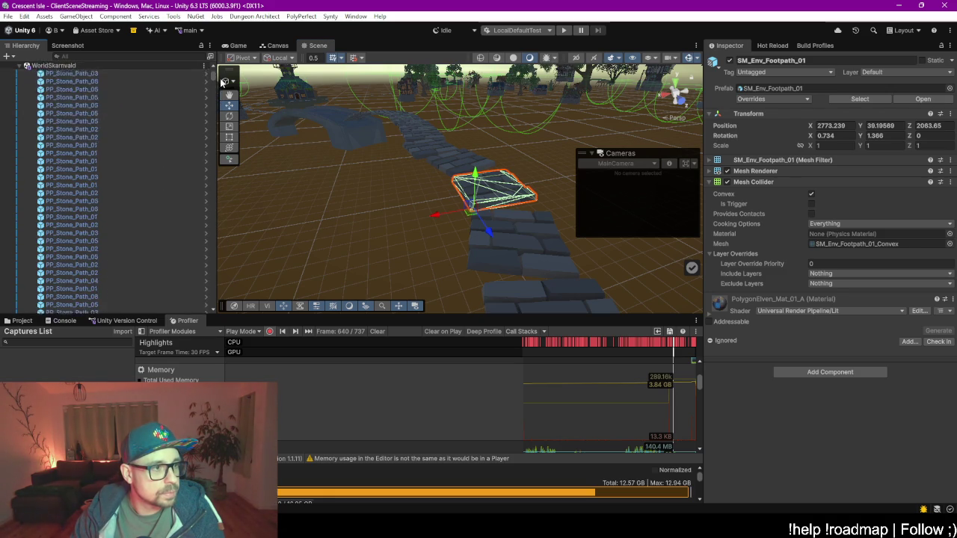
scroll(215, 78, "up", 5)
scroll(215, 75, "down", 3)
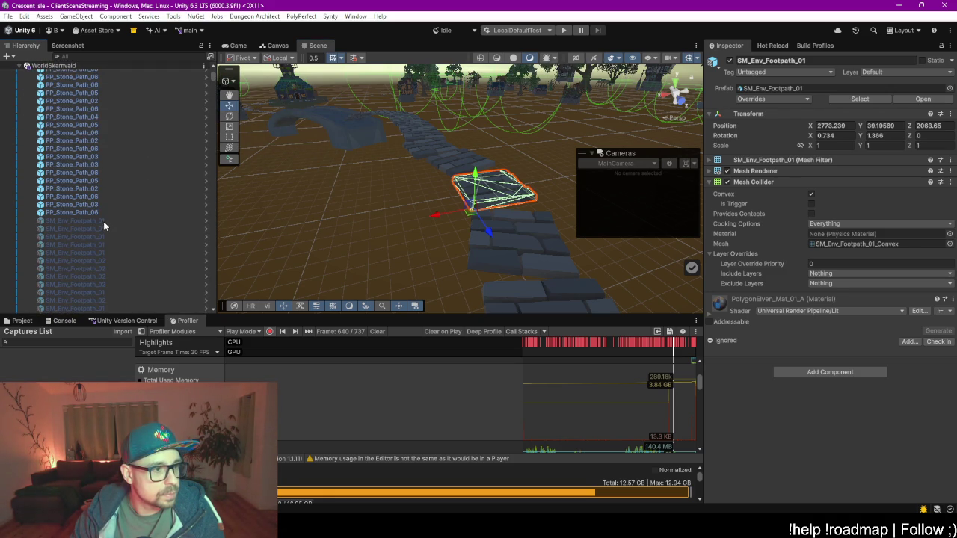
left_click(104, 221)
left_click_drag(213, 75, 216, 304)
scroll(122, 251, "up", 3)
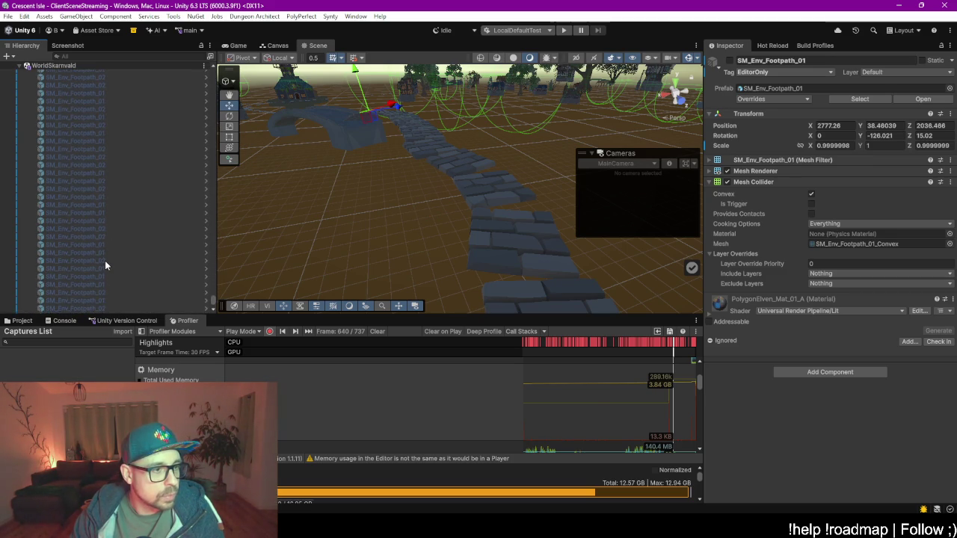
left_click(96, 209, "shift")
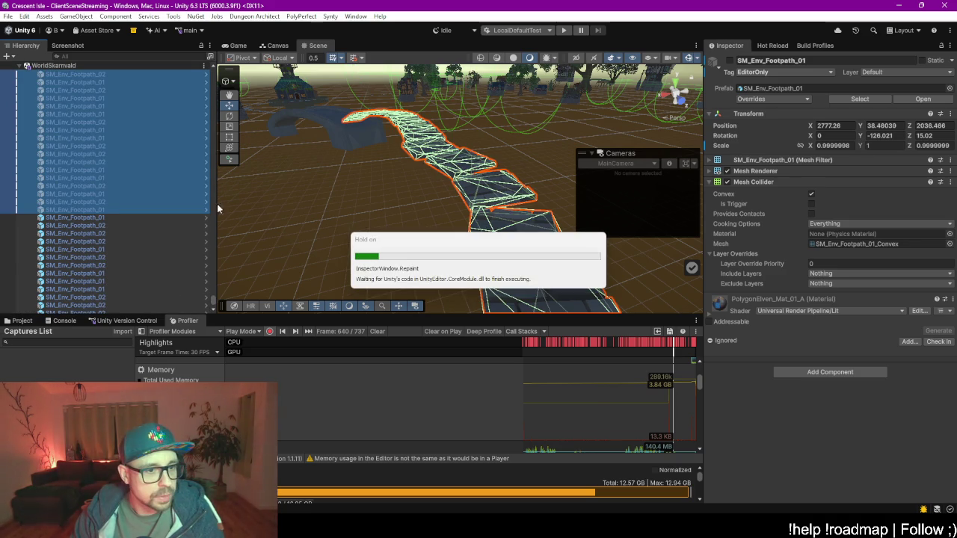
- Show the project files and inspect the Paths group and its PP_Stone_Path_06 piece in the Scene
left_click(22, 322)
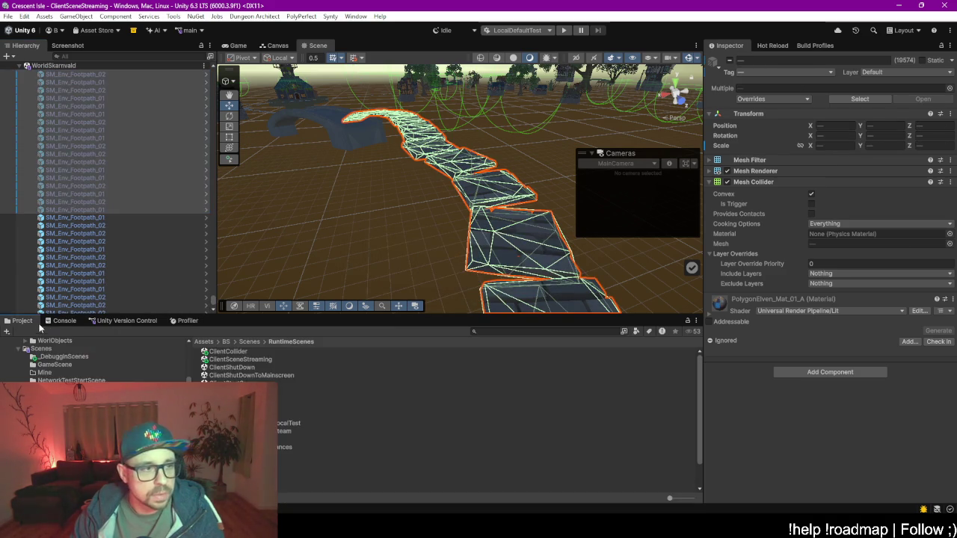
left_click_drag(213, 305, 201, 69)
left_click(90, 138)
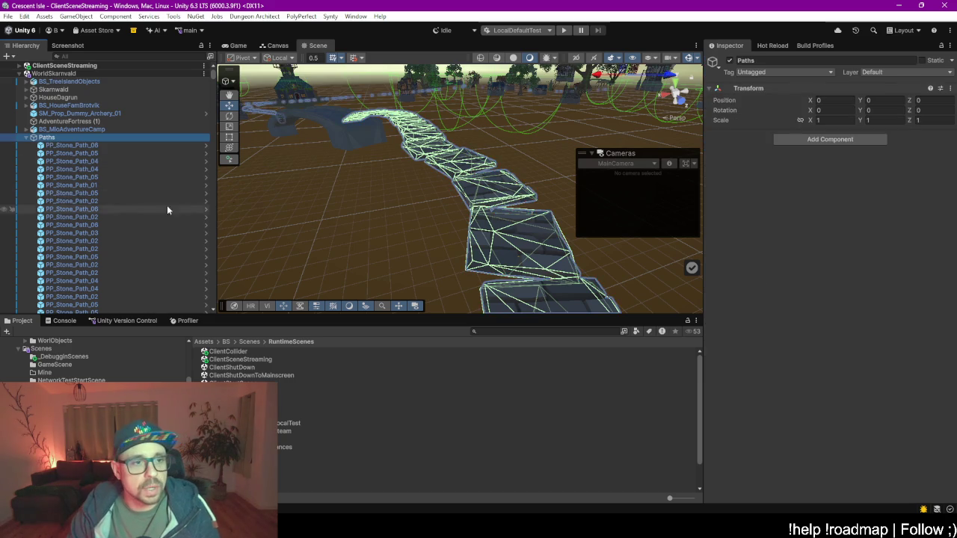
scroll(371, 222, "down", 10)
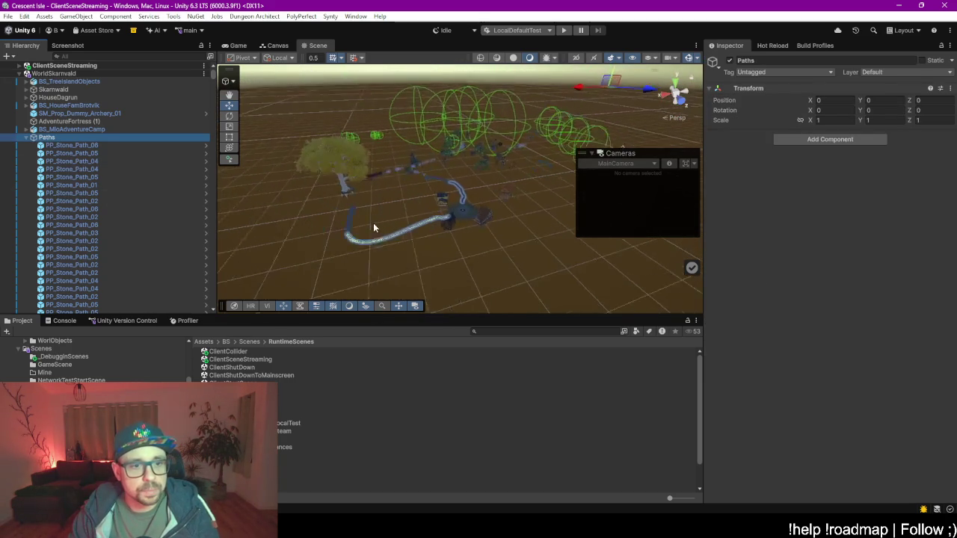
scroll(373, 223, "up", 5)
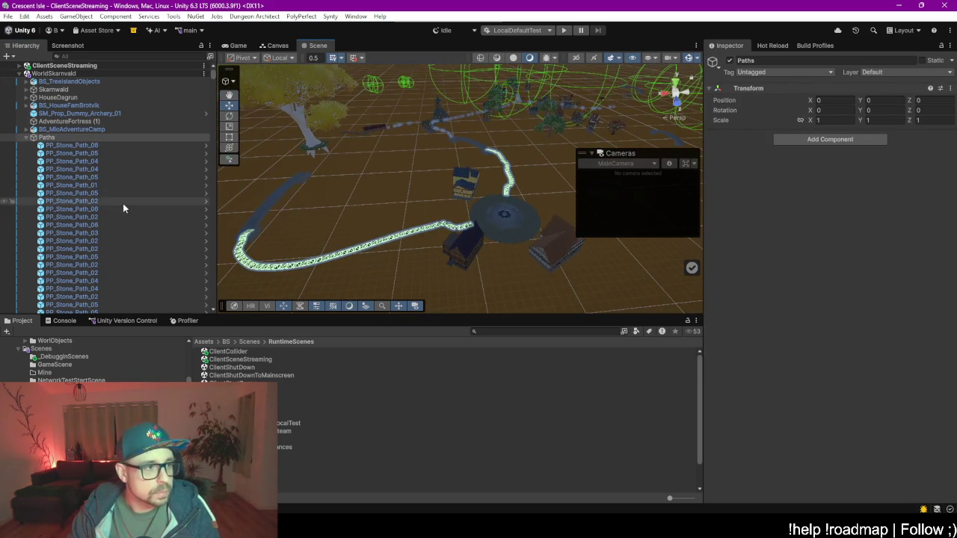
left_click(106, 146)
left_click_drag(352, 198, 337, 258)
scroll(121, 174, "down", 10)
scroll(121, 174, "down", 5)
- Select the 998 SM_Env_Footpath objects starting from SM_Env_Footpath_01 and delete them
left_click(106, 193)
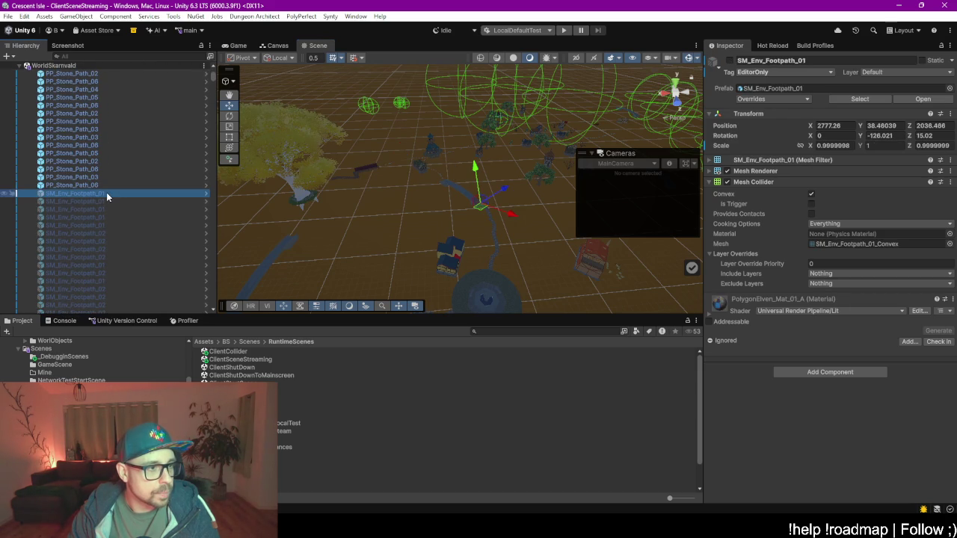
scroll(106, 192, "down", 10)
scroll(106, 192, "down", 5)
scroll(106, 192, "down", 5)
left_click(106, 189, "shift")
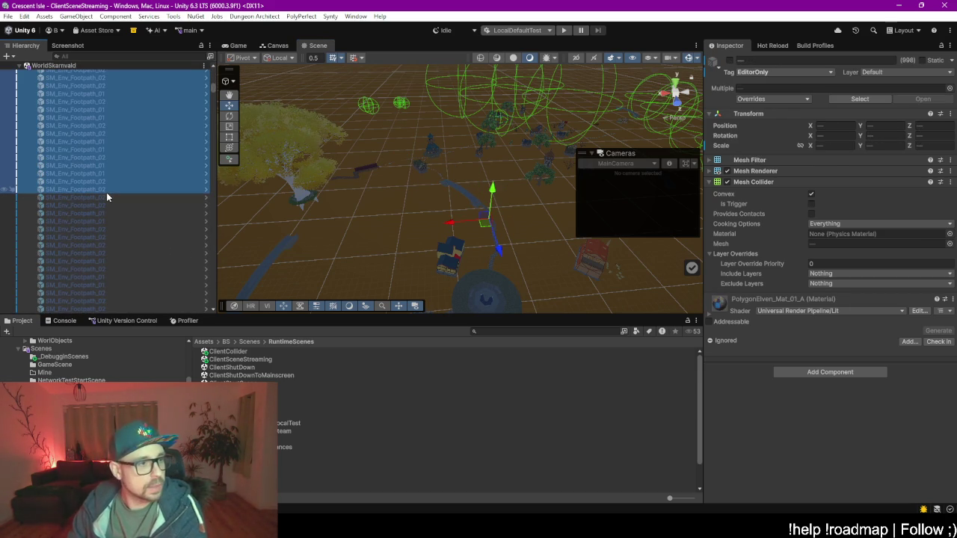
key("Delete")
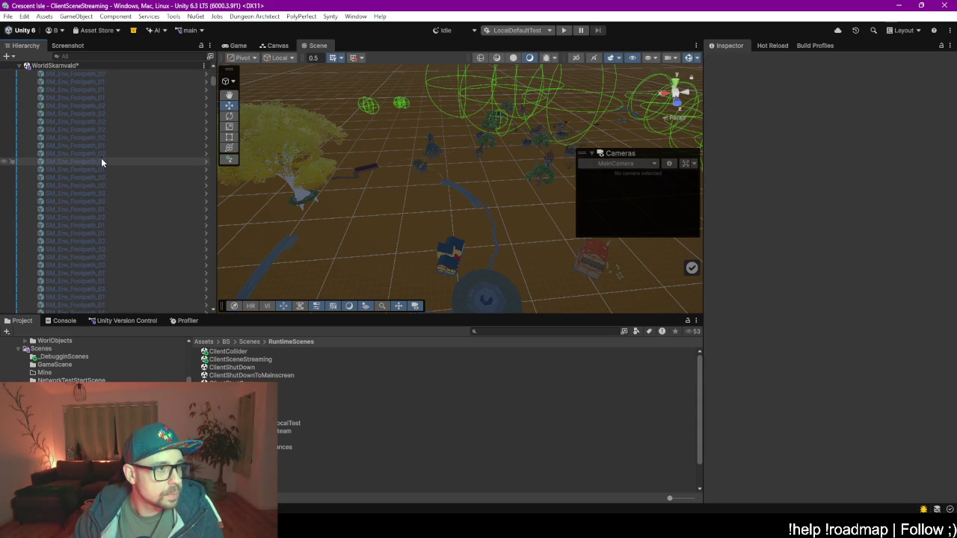
left_click(91, 58)
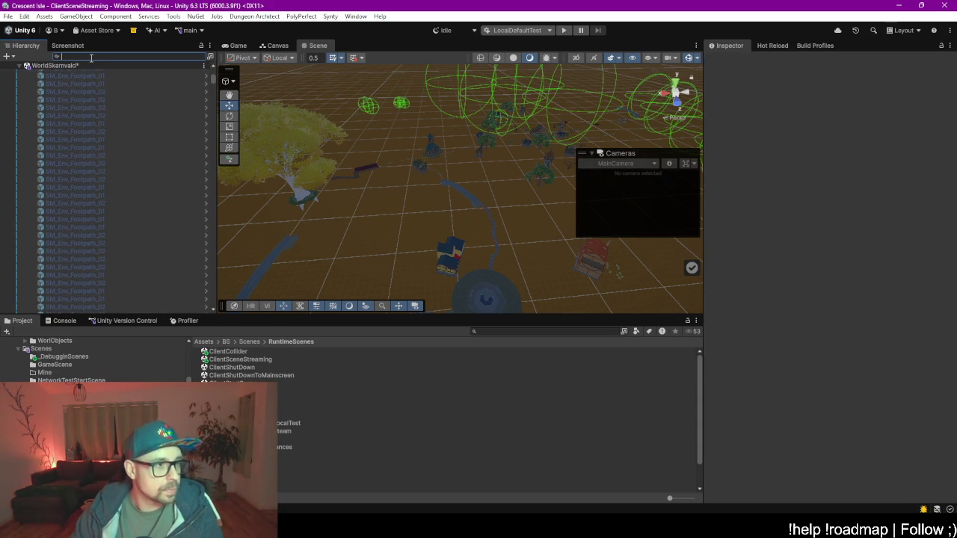
- Filter the Hierarchy for 'nv_Foot' to review the footpath objects, then clear the filter
type("Env_Foo")
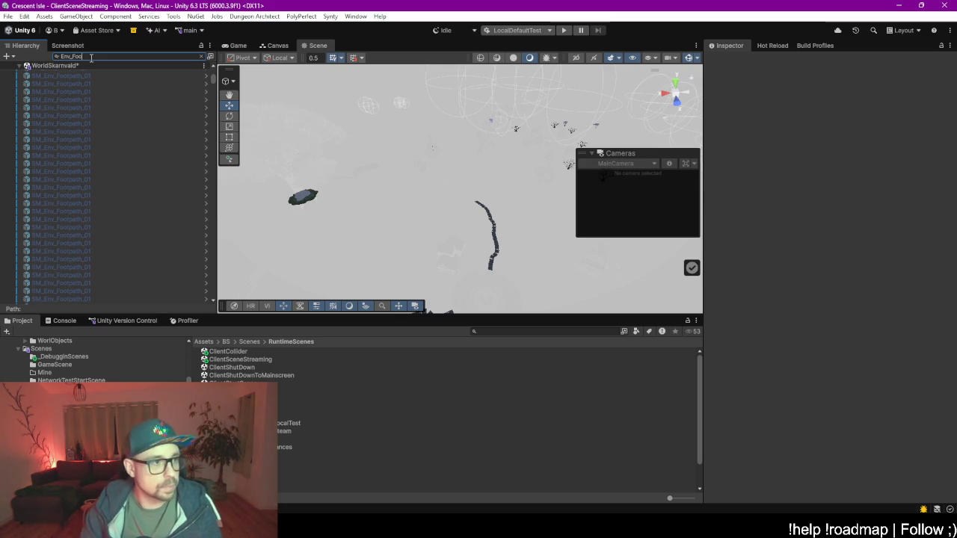
type("t")
left_click(111, 155)
key("ctrl+a")
left_click(101, 81)
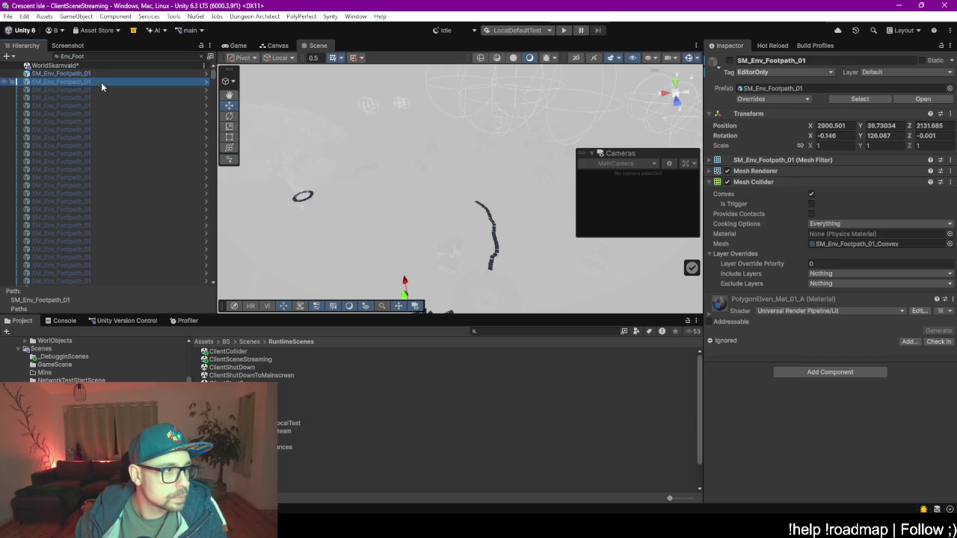
mouse_move(212, 80)
left_mouse_down()
mouse_move(212, 140)
mouse_move(212, 112)
left_mouse_up()
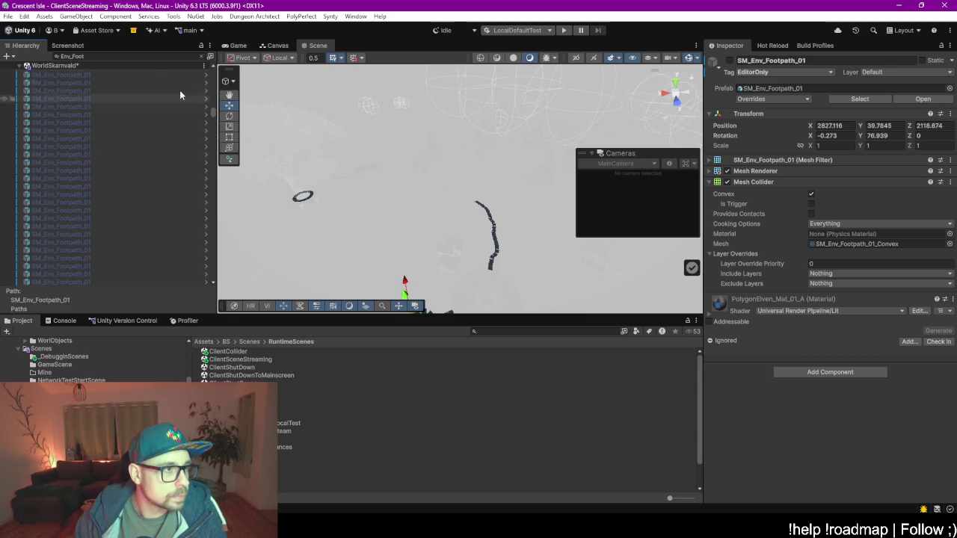
left_click(201, 57)
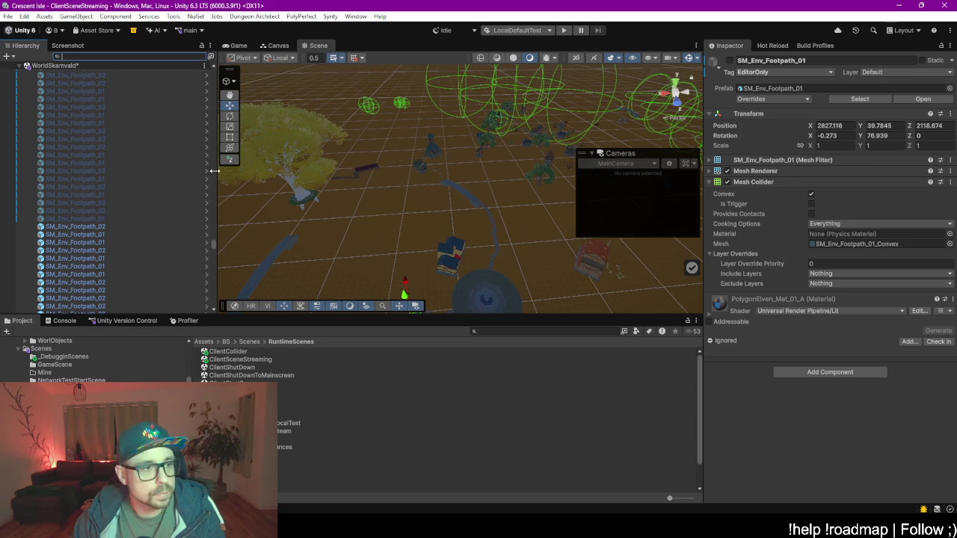
- Delete the Paths group from WorldSkarnvald and show the Profiler with recording stopped
left_click_drag(213, 247, 213, 71)
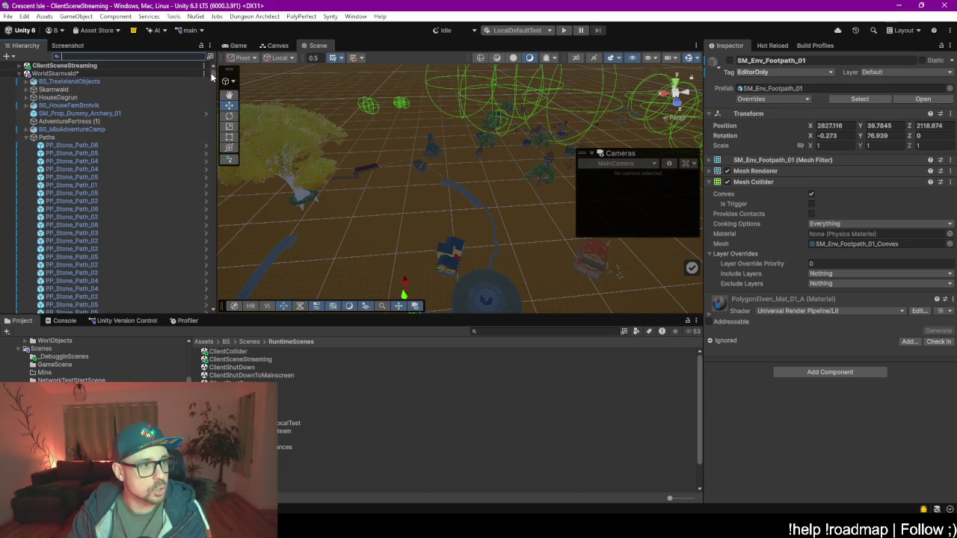
left_click(49, 138)
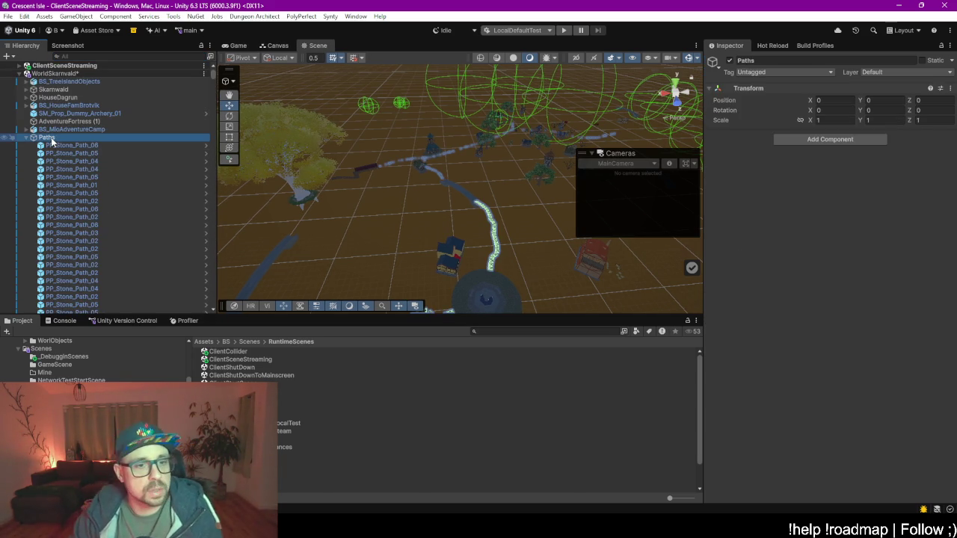
key("Delete")
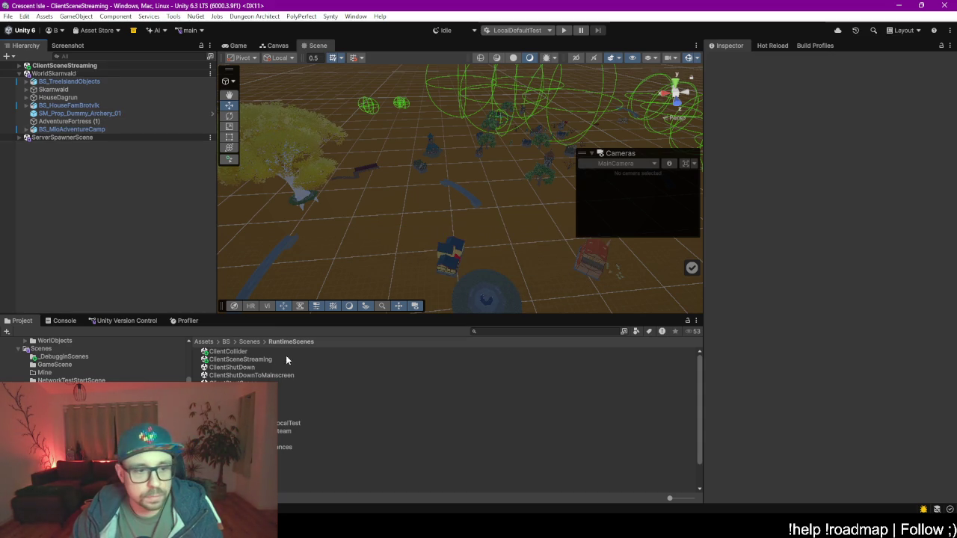
left_click(173, 323)
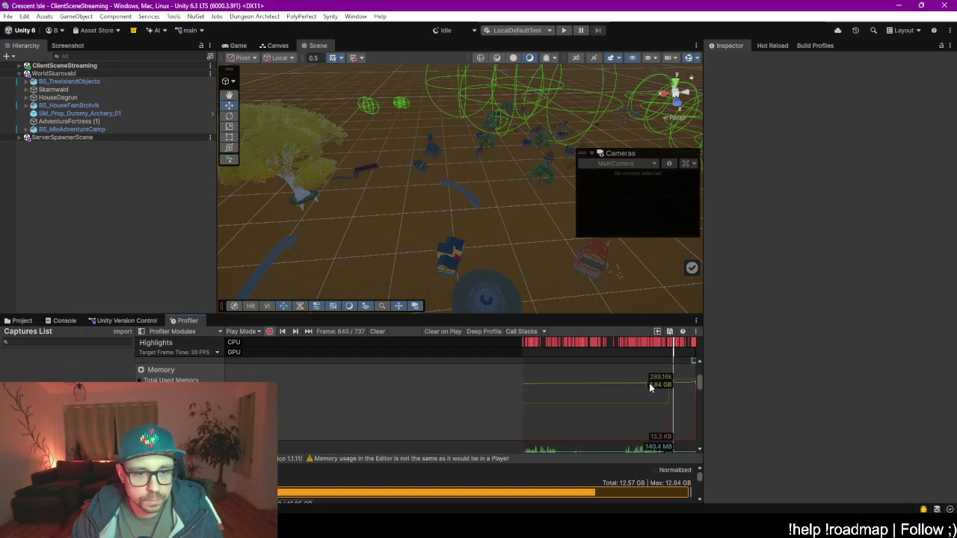
left_click(271, 331)
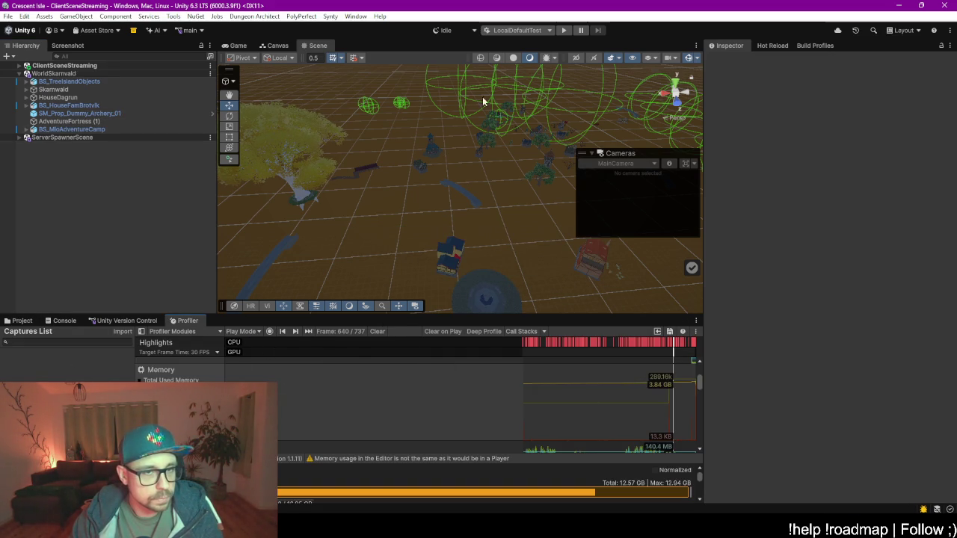
- Enter play mode so the game loads into the Crescent Isle main menu
left_click(562, 31)
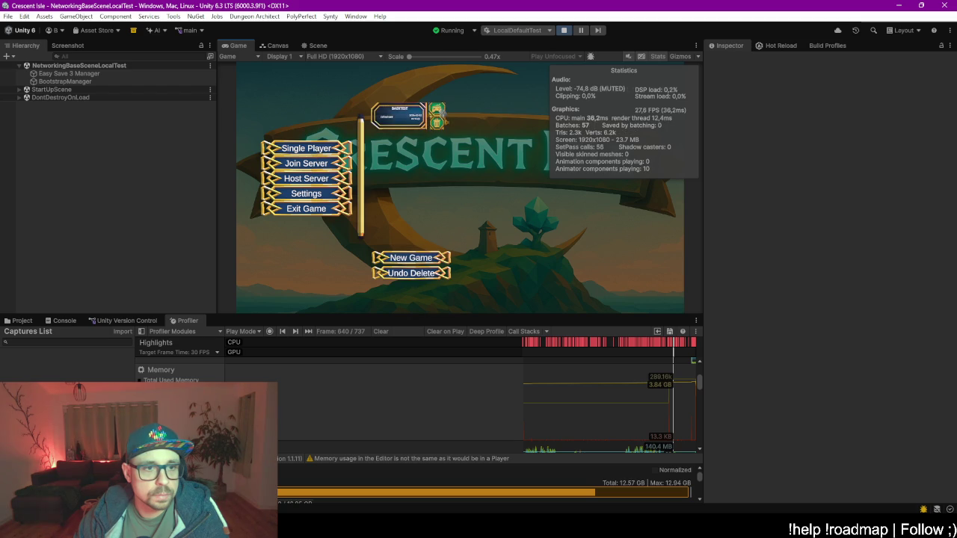
- Start a single-player game with the third character
left_click(435, 109)
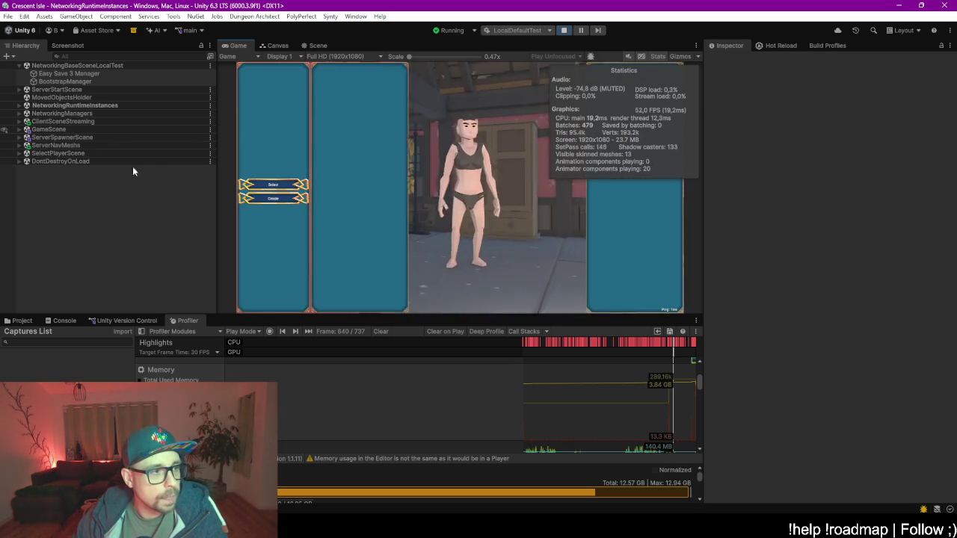
left_click(377, 279)
left_click(607, 303)
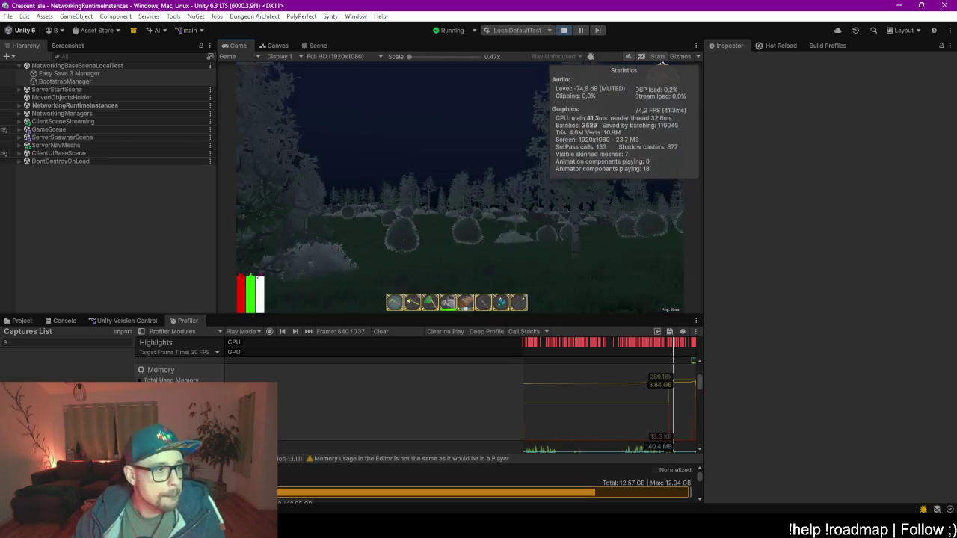
- Walk the character through the night-time forest until WorldSkarnvald streams in near the village
key("w")
left_click(467, 194)
key("w")
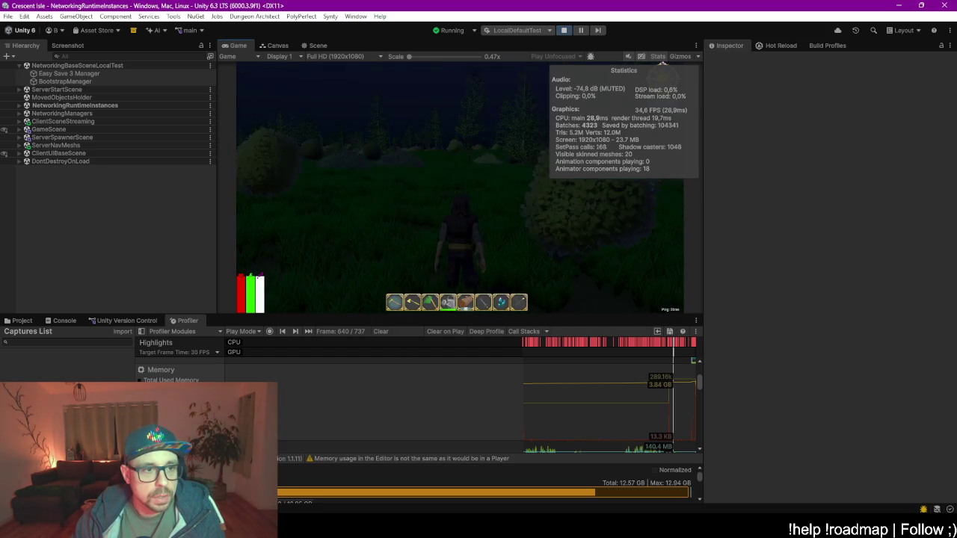
key("w")
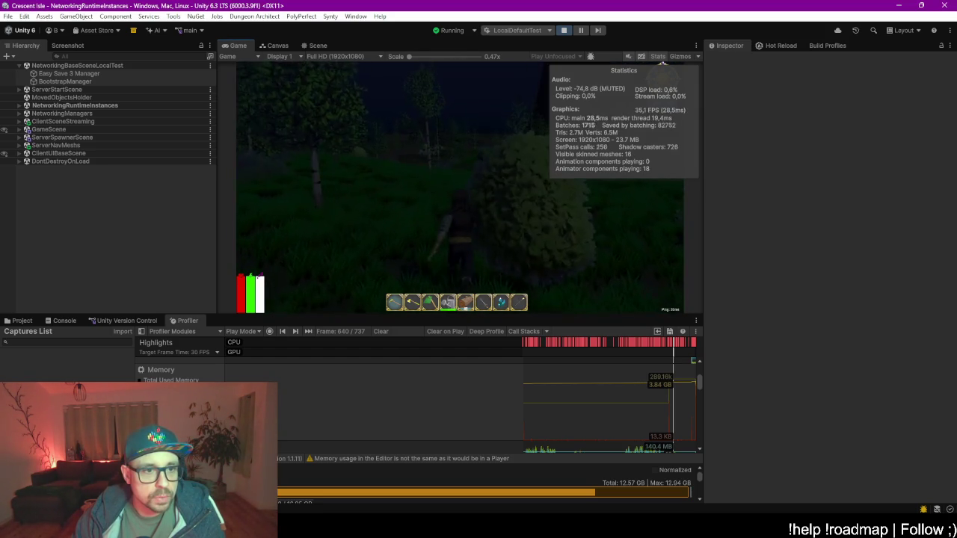
key("w")
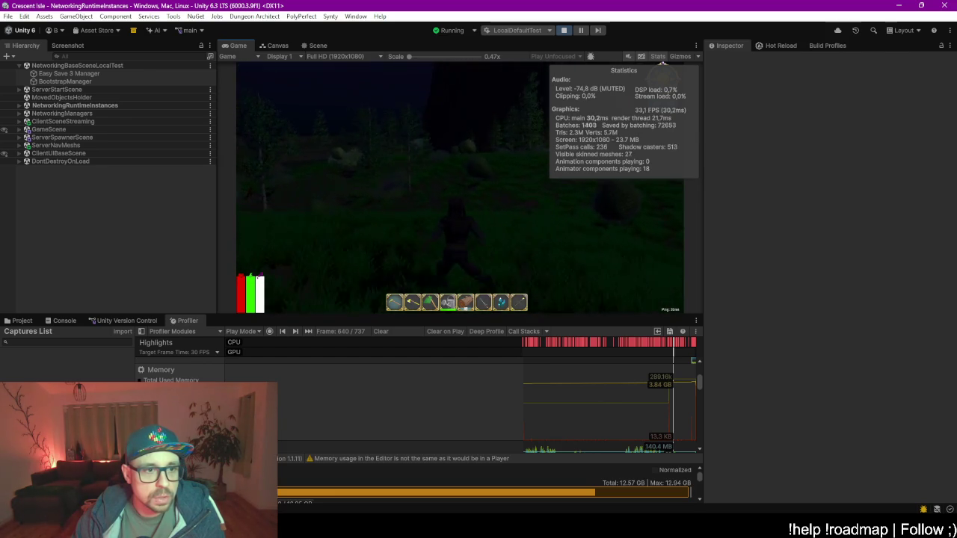
key("w")
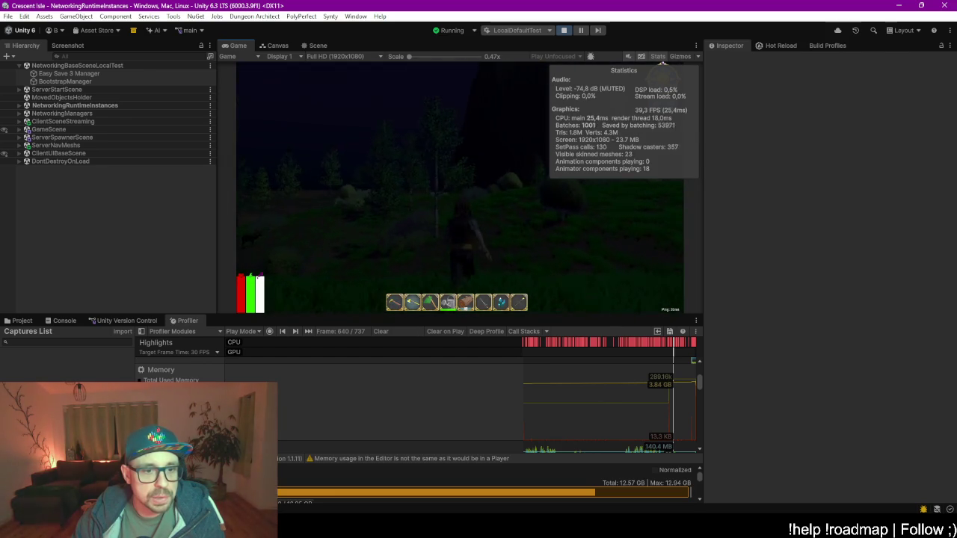
key("w")
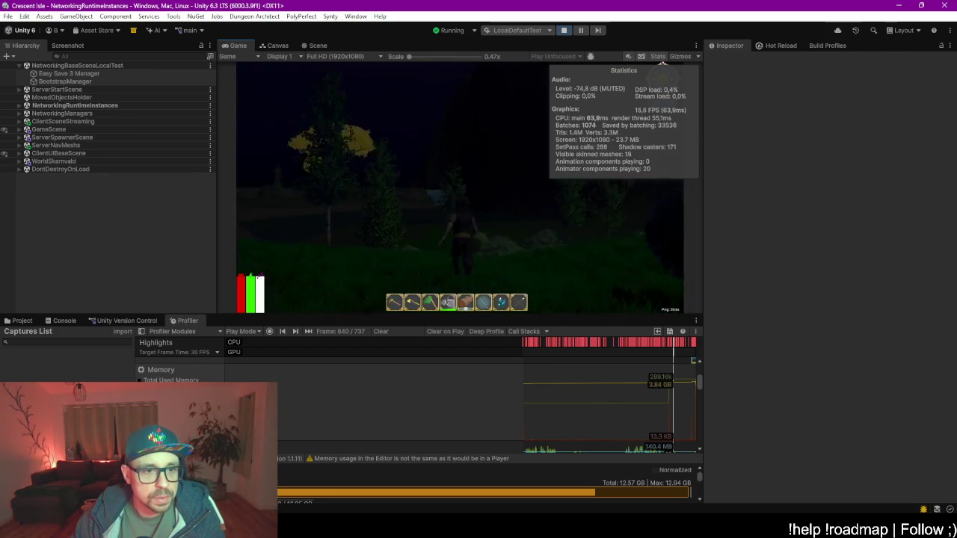
key("w")
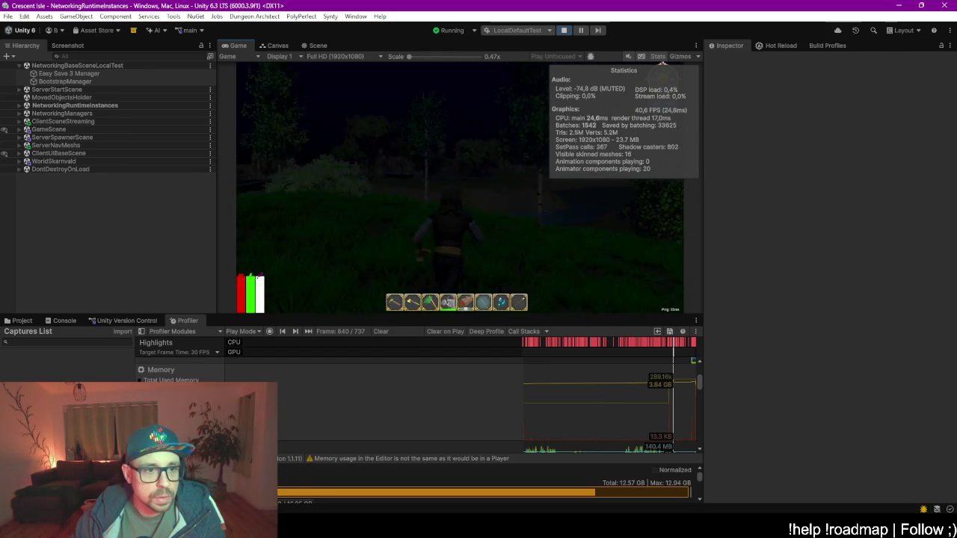
key("w")
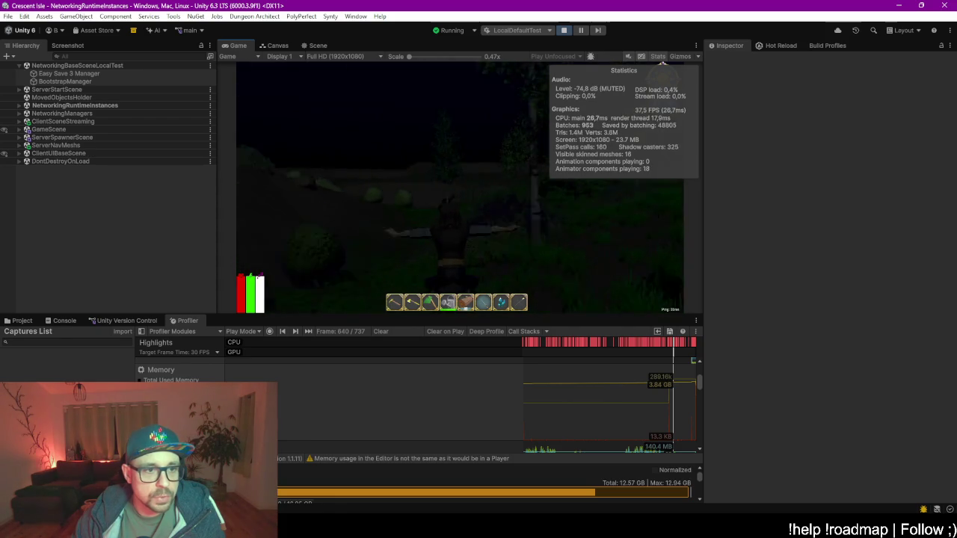
key("w")
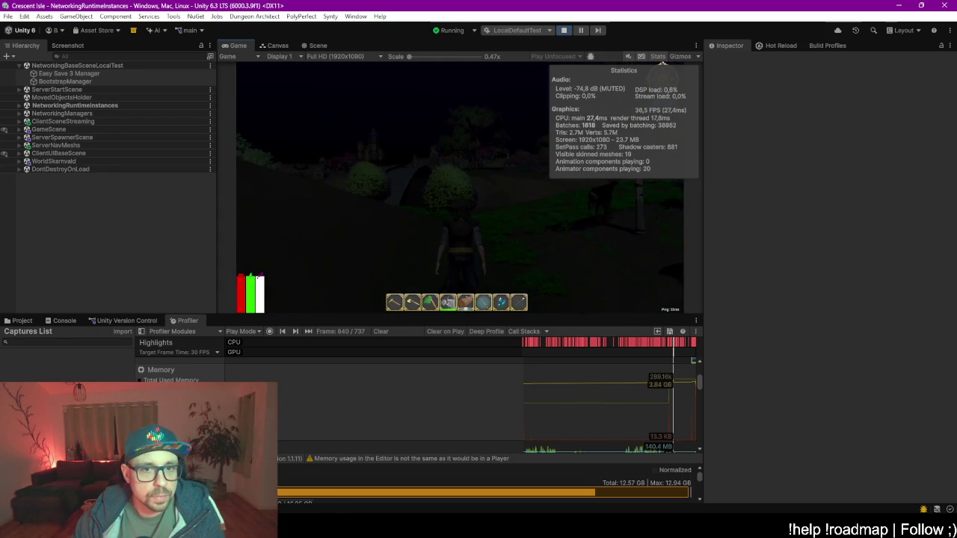
key("w")
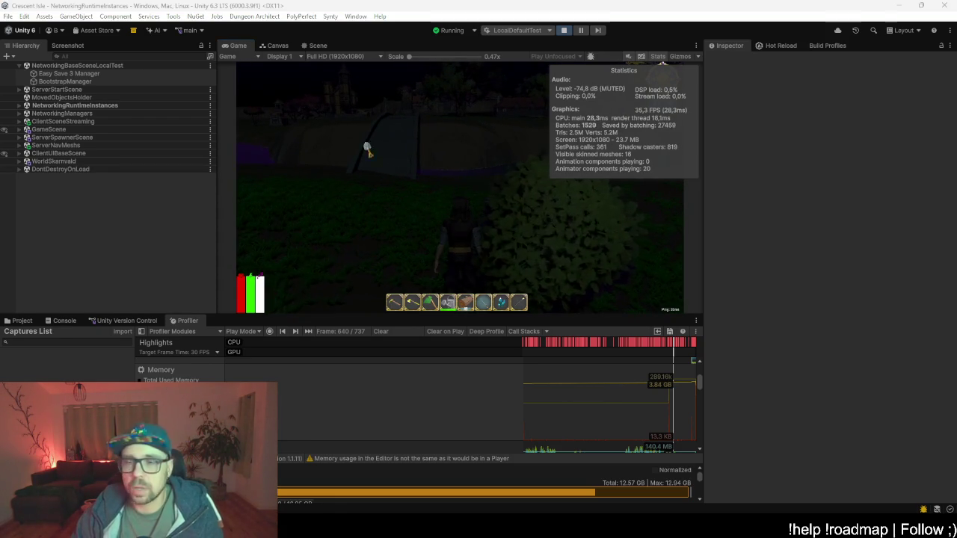
left_click(84, 162)
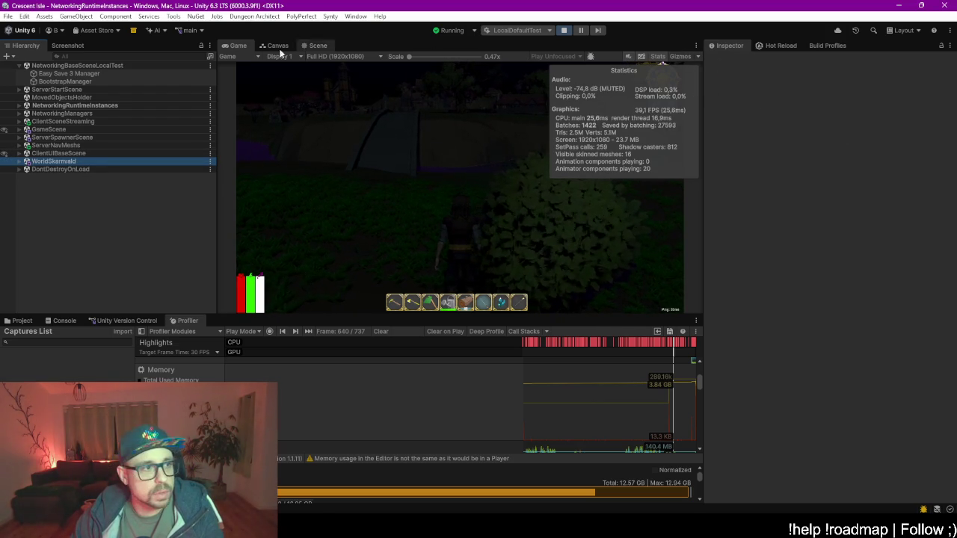
- Select GameTimeAndWeather under NetworkingRuntimeInstances and apply Hour To Set 7 for daylight
left_click(108, 106)
key("Right")
key("Down")
key("Down")
key("Up")
key("Right")
key("Down")
key("Down")
key("Down")
key("Down")
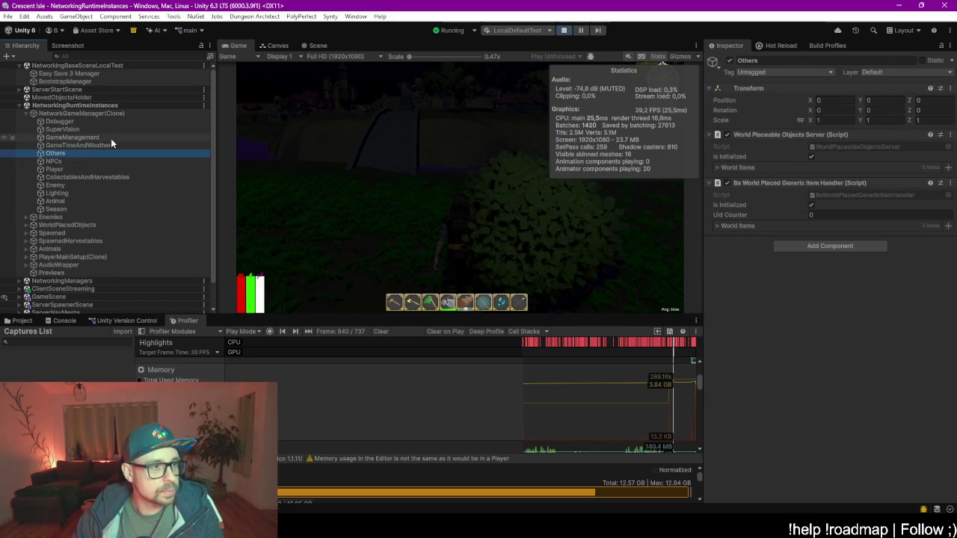
left_click(112, 145)
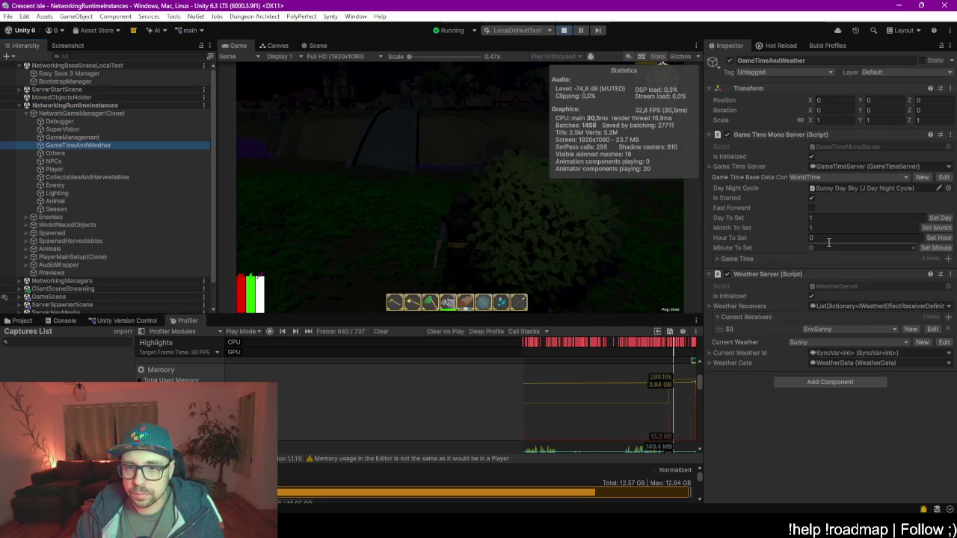
left_click(859, 238)
type("7")
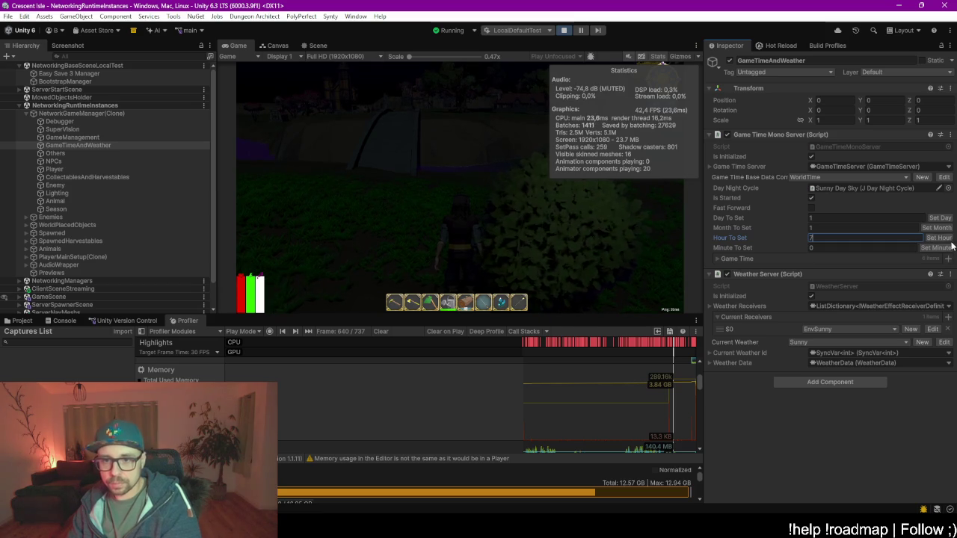
left_click(939, 238)
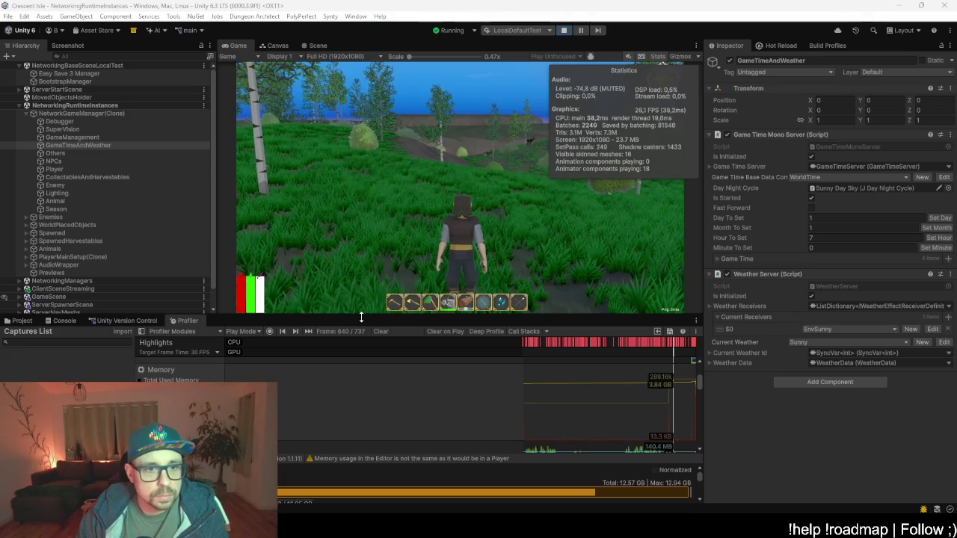
left_click(270, 331)
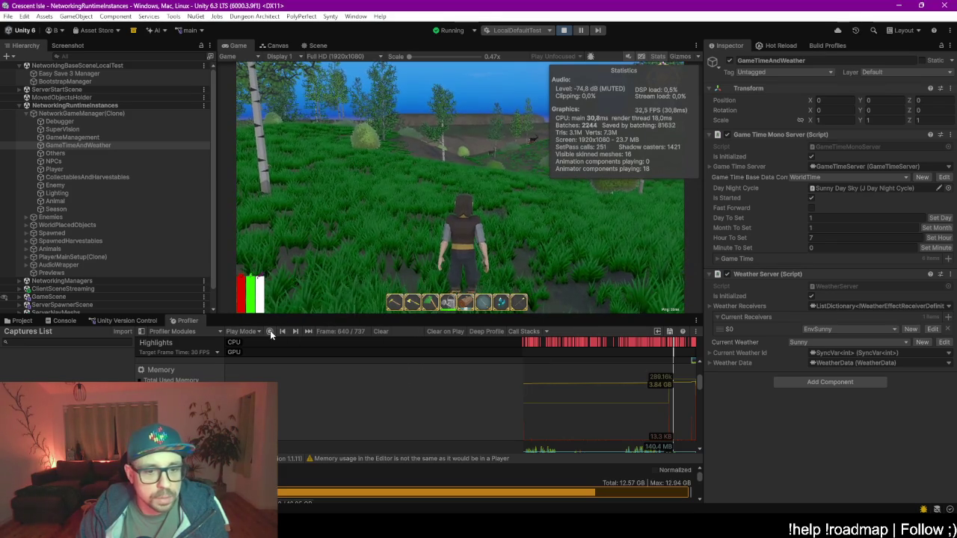
- Clear the recorded Profiler frames and unpause the game so fresh frames are captured
left_click(270, 331)
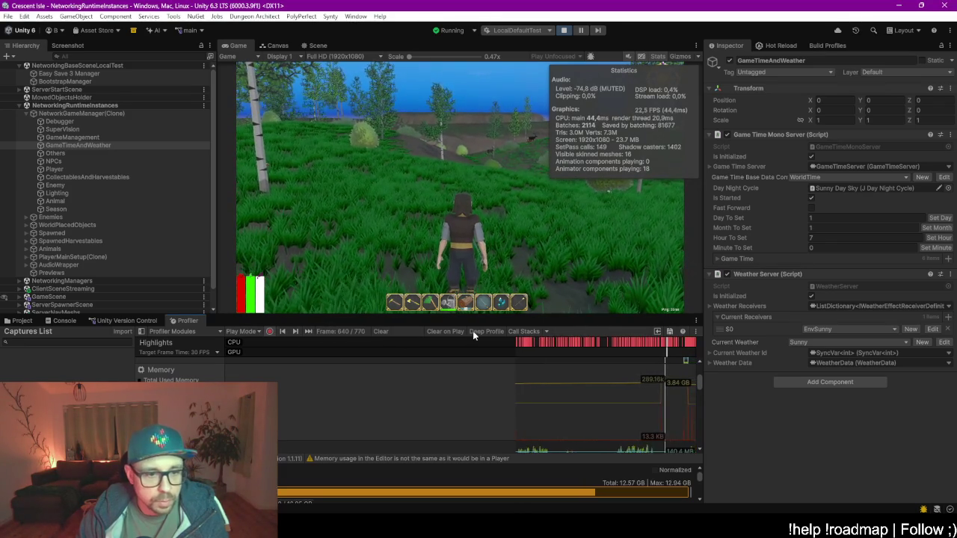
left_click(444, 331)
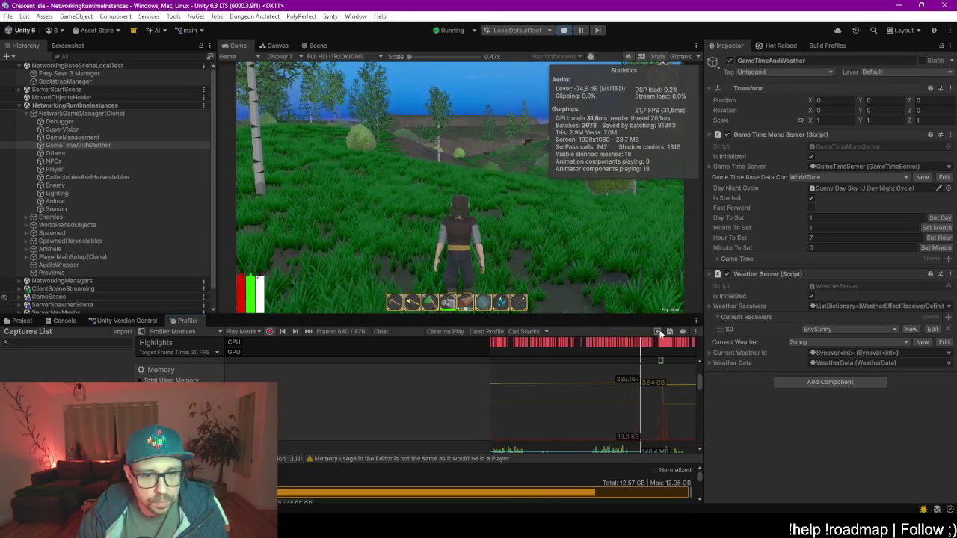
left_click(498, 381)
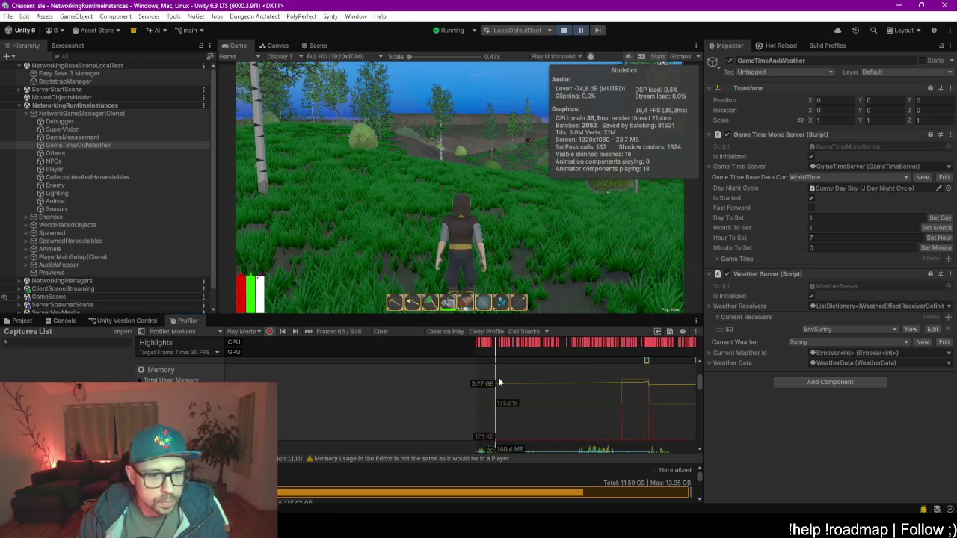
left_click(408, 377)
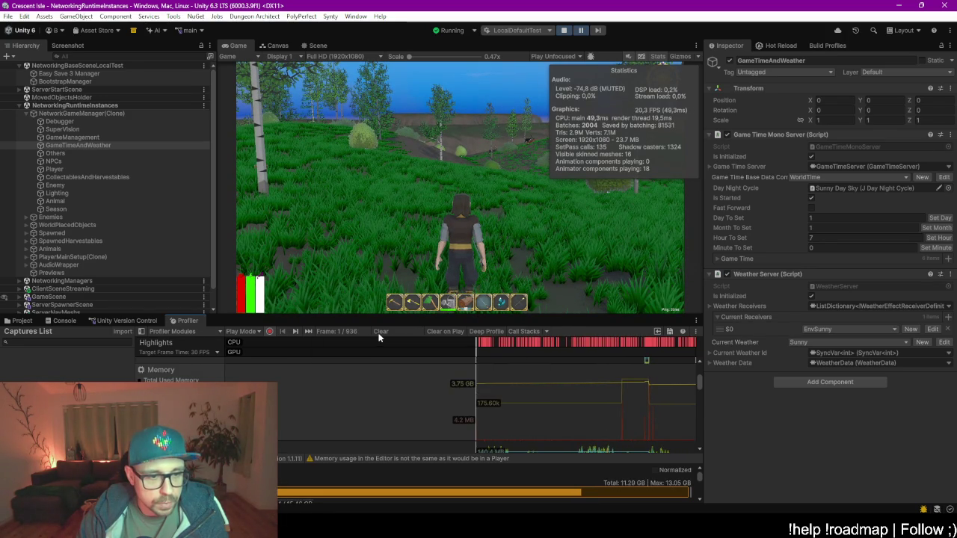
left_click(379, 332)
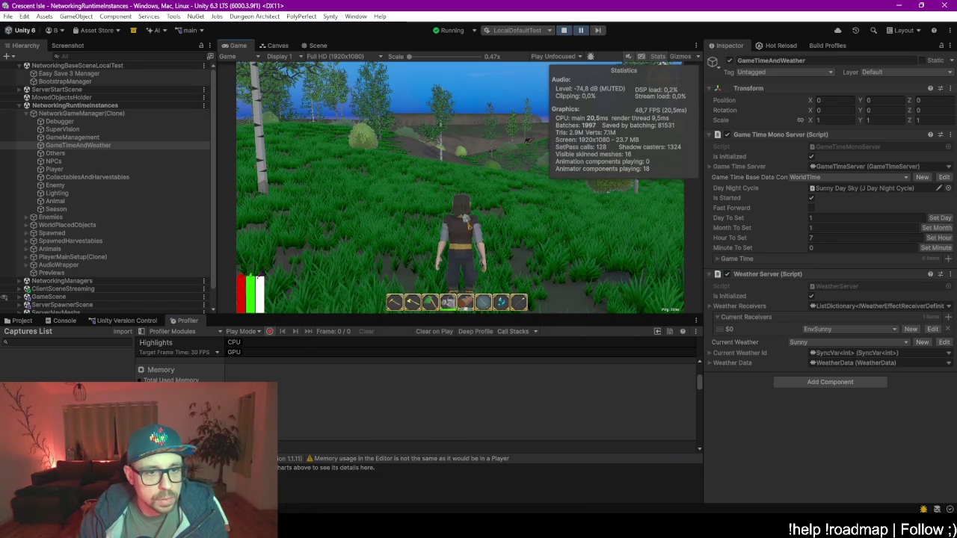
left_click(582, 32)
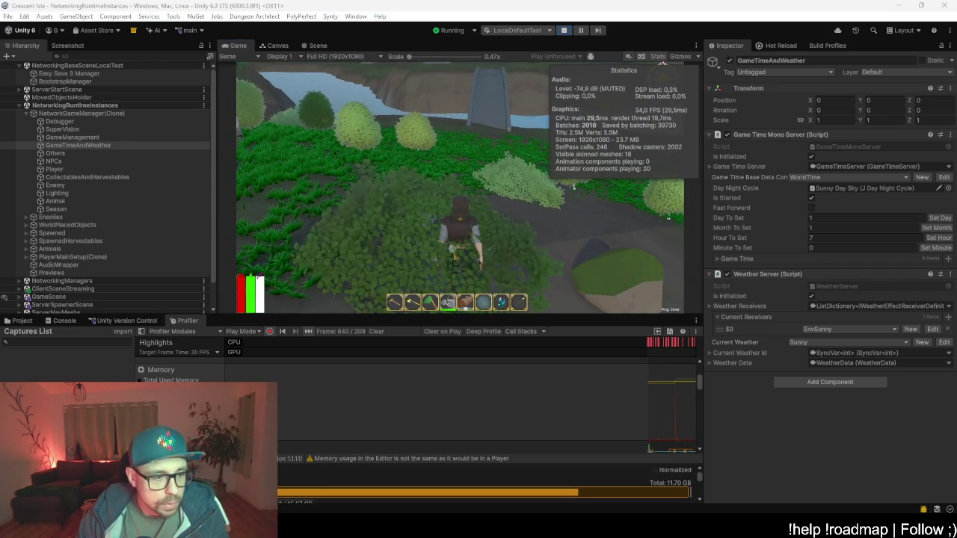
- Pause the game and scrub through recorded frames in the Profiler's Memory chart
left_click(580, 30)
left_click(650, 408)
mouse_move(657, 415)
left_mouse_down()
mouse_move(646, 408)
mouse_move(664, 398)
mouse_move(679, 417)
mouse_move(664, 410)
left_mouse_up()
scroll(651, 402, "down", 3)
scroll(664, 401, "down", 2)
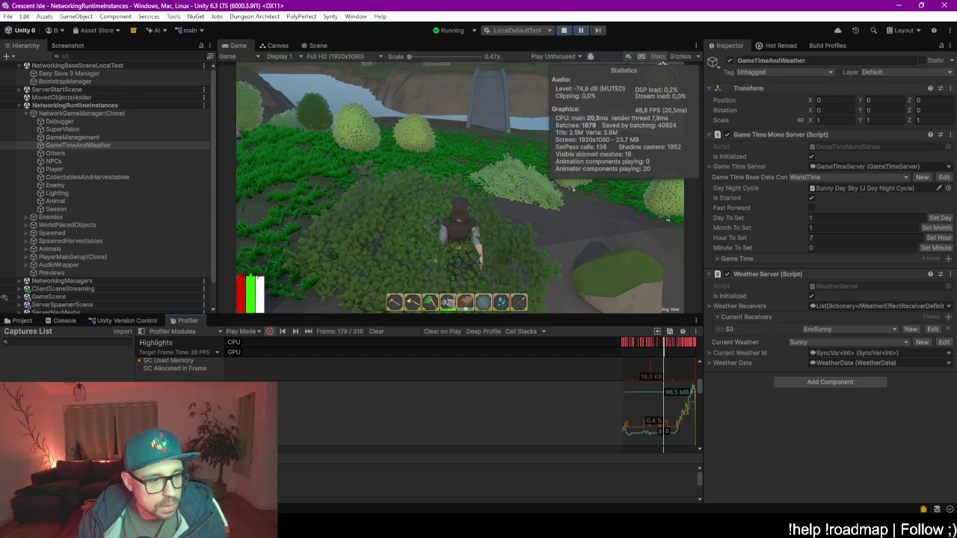
mouse_move(644, 423)
left_mouse_down()
mouse_move(691, 417)
mouse_move(675, 420)
left_mouse_up()
scroll(290, 406, "down", 3)
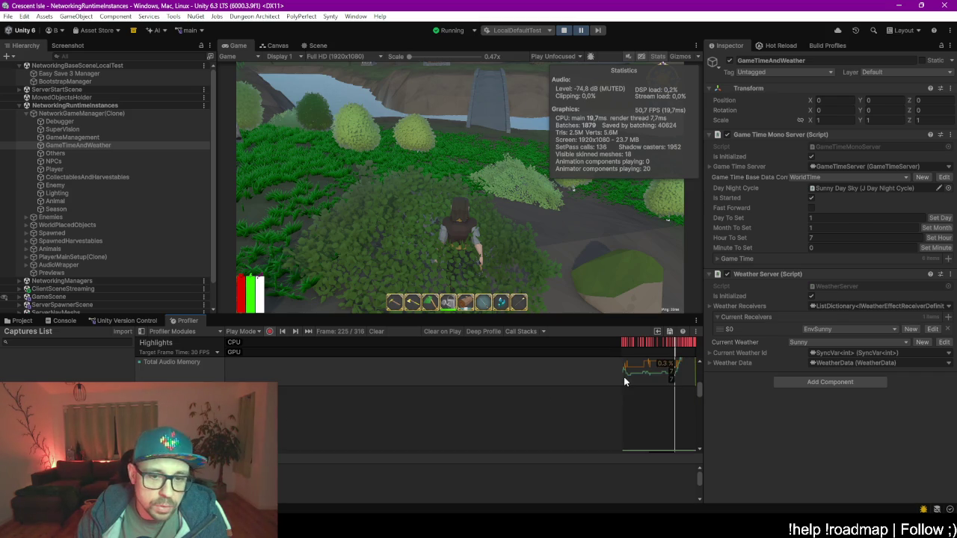
scroll(623, 377, "up", 2)
left_click_drag(676, 383, 680, 387)
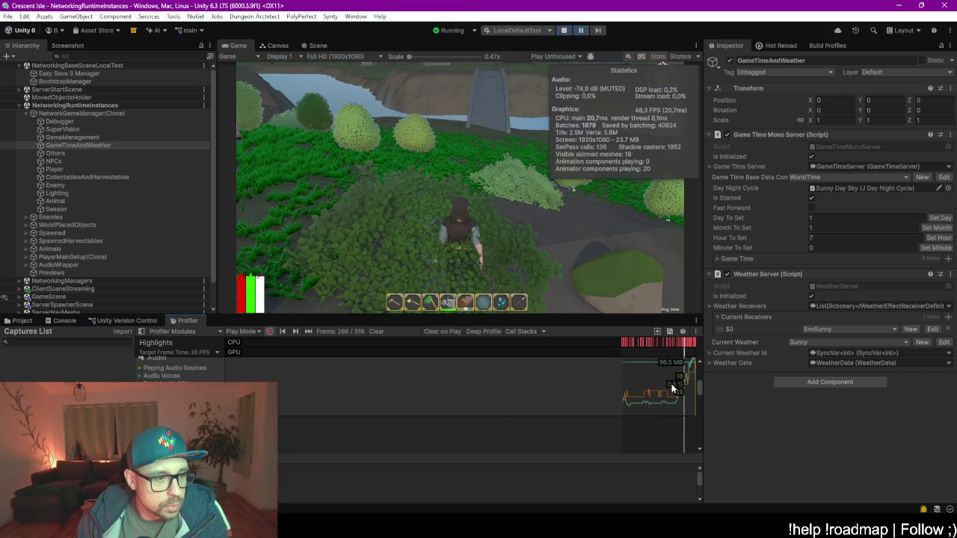
scroll(489, 399, "down", 2)
- Enlarge the Profiler over the Game view to show more module charts
left_click_drag(454, 314, 454, 98)
mouse_move(450, 237)
left_mouse_down()
mouse_move(461, 348)
mouse_move(478, 399)
left_mouse_up()
scroll(654, 292, "down", 12)
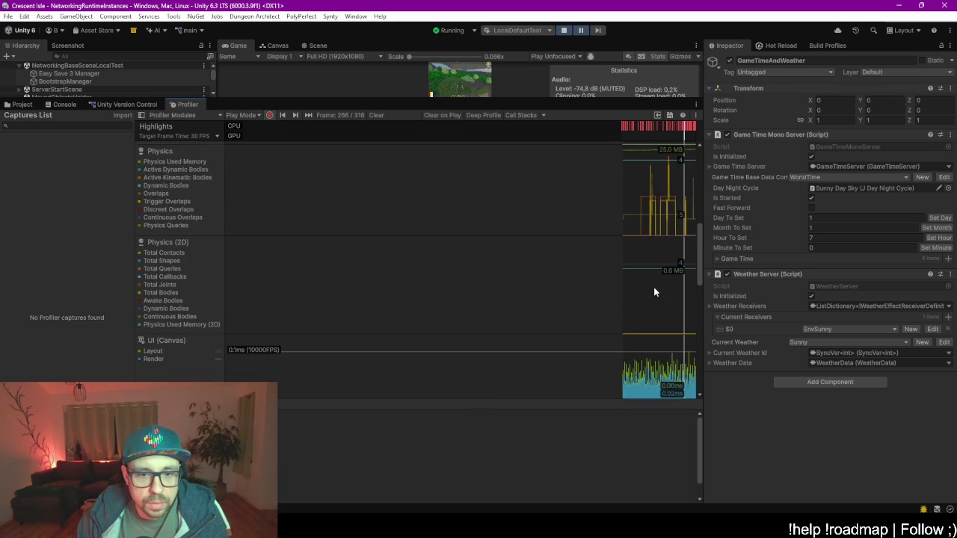
- Show the Asset Loading module and step through its frames
scroll(654, 291, "down", 6)
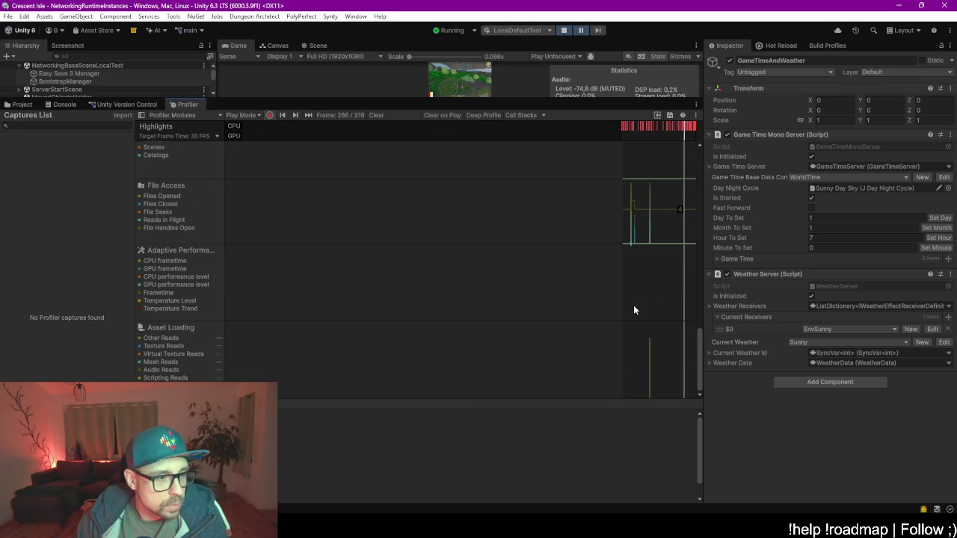
left_click(677, 355)
left_click(648, 364)
left_click_drag(656, 366, 649, 362)
- Compare Rendering module stats at frames 98, 82 and 84
scroll(645, 345, "up", 10)
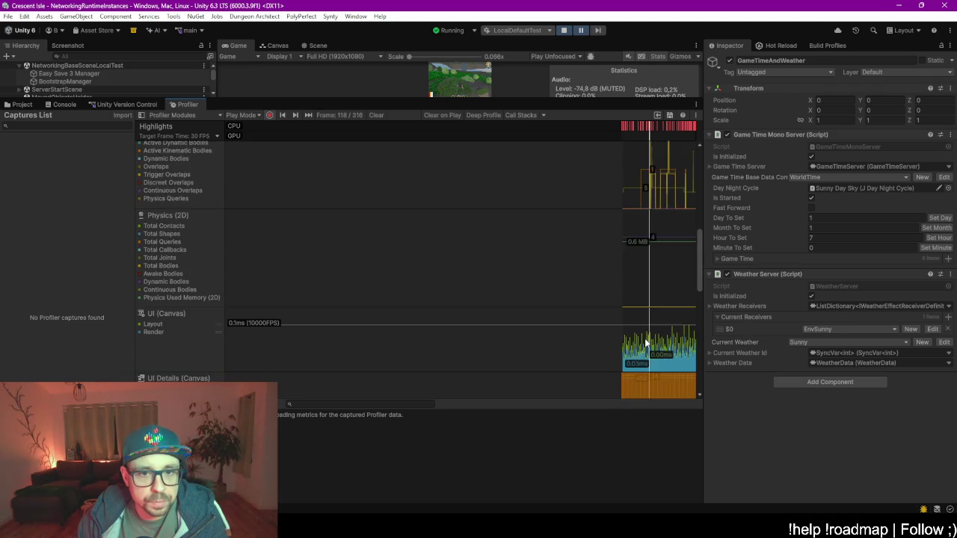
scroll(646, 342, "up", 3)
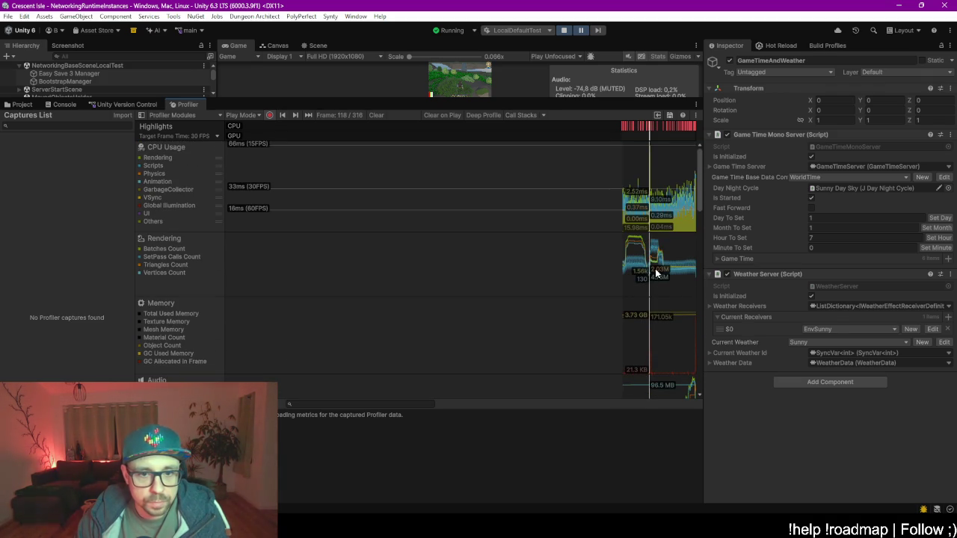
left_click(625, 255)
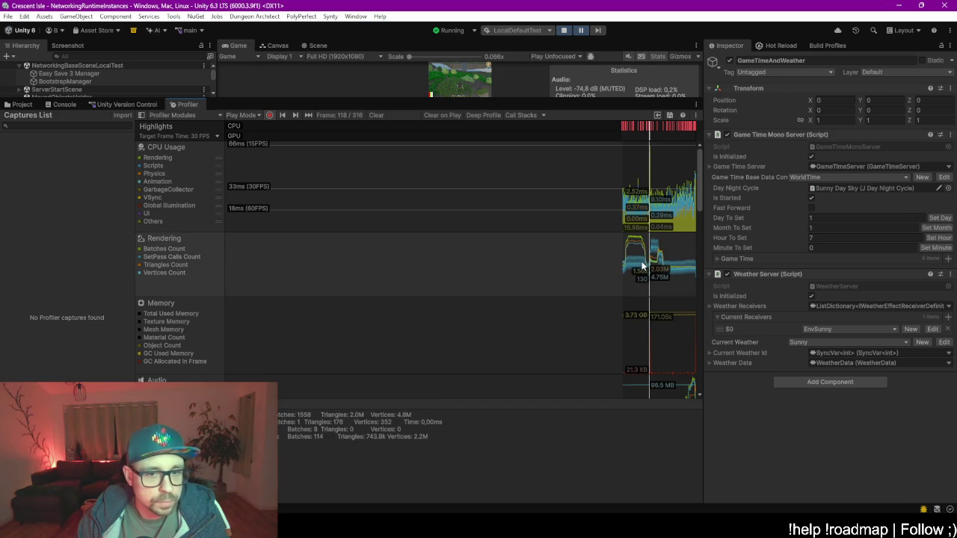
left_click(644, 283)
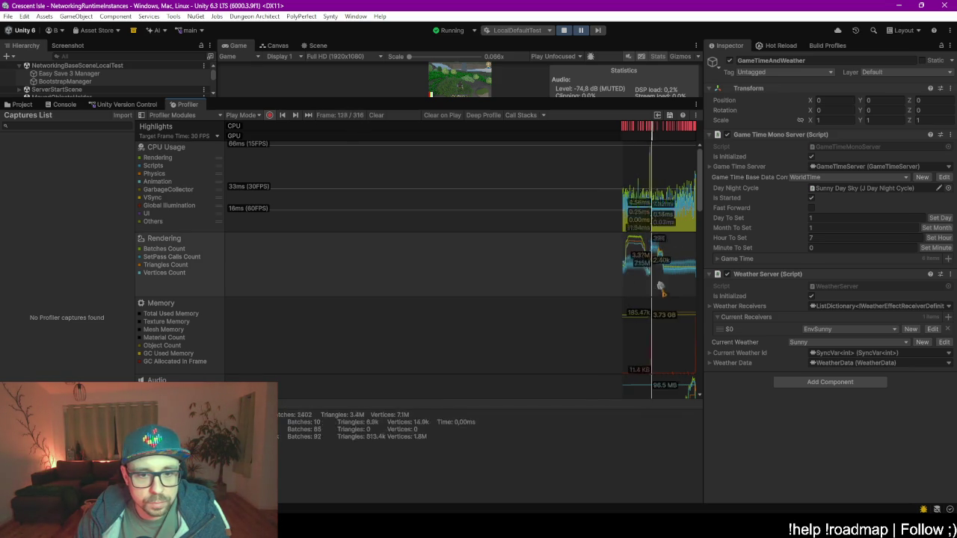
left_click(639, 282)
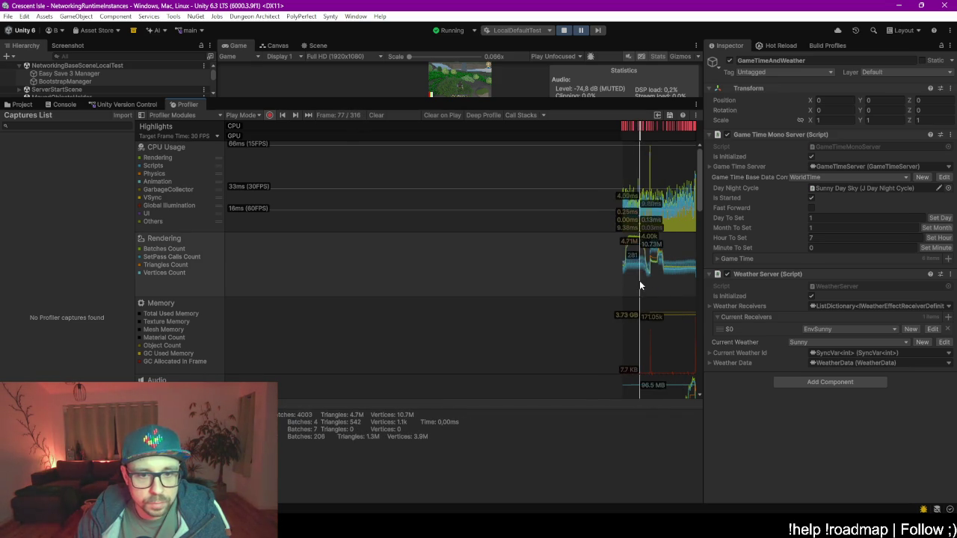
left_click(641, 269)
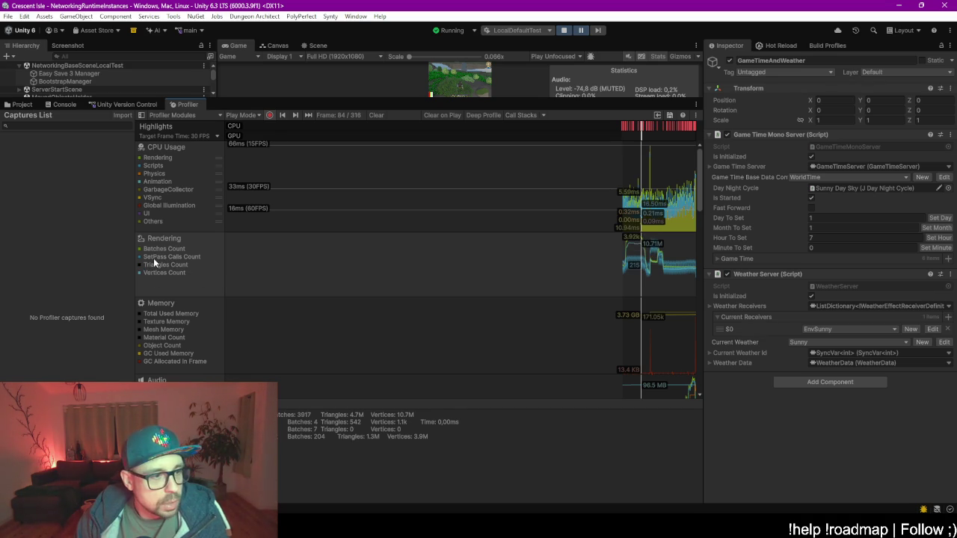
- Hide the SetPass Calls series, compare later frames, then restore the Game view and resume play
left_click(153, 255)
left_click(152, 255)
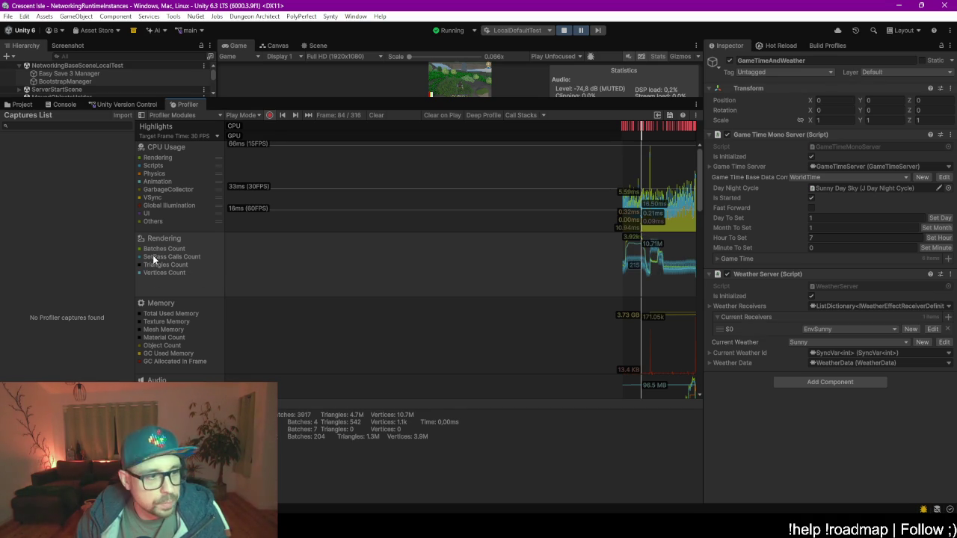
left_click(155, 258)
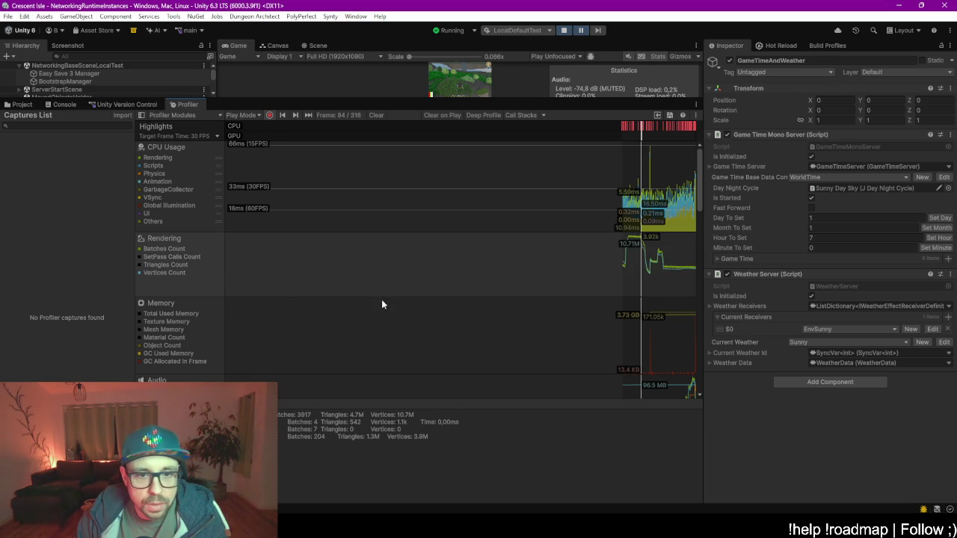
left_click(647, 295)
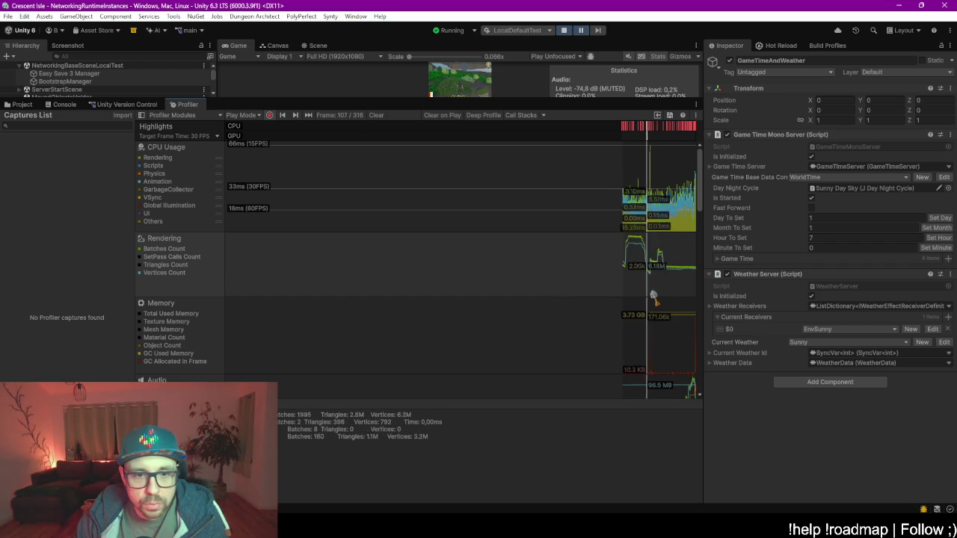
left_click_drag(647, 296, 651, 293)
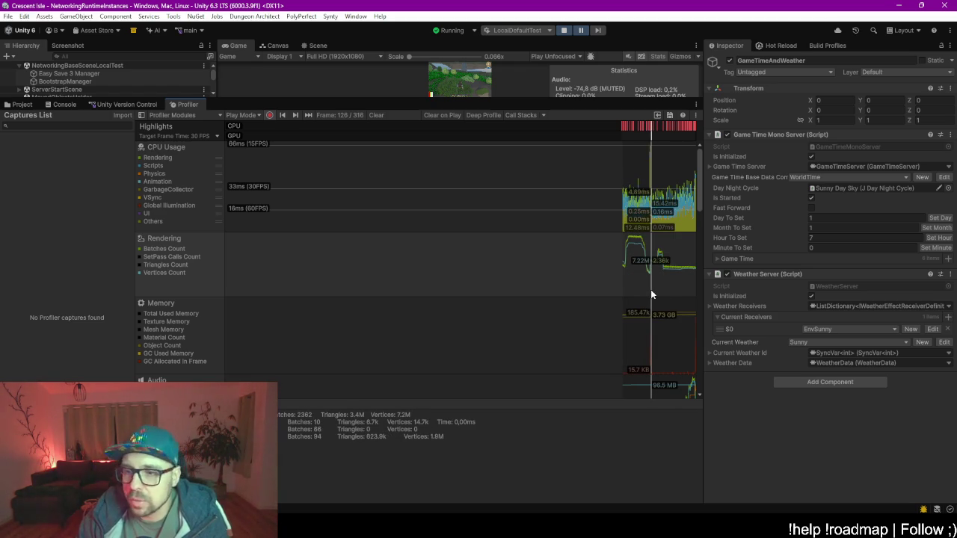
left_click(162, 265)
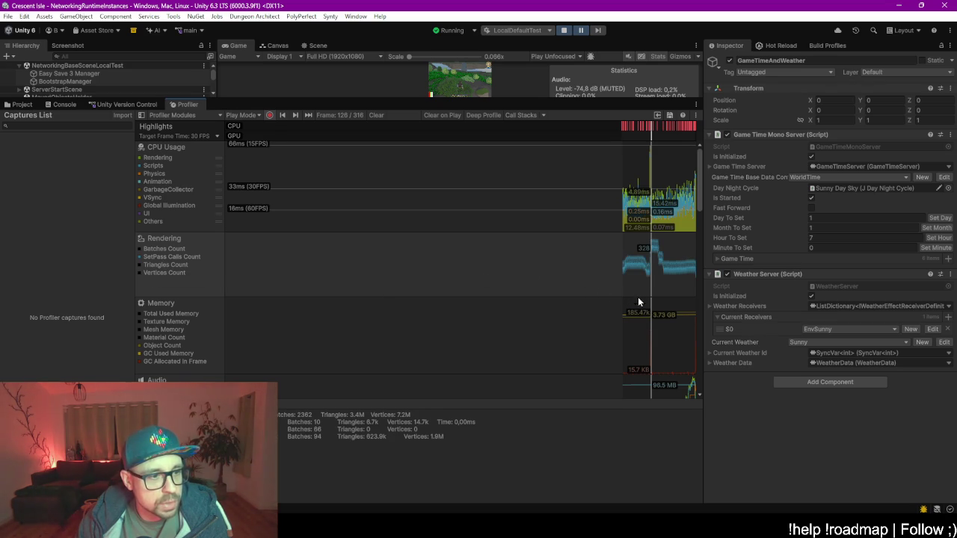
mouse_move(649, 288)
left_mouse_down()
mouse_move(653, 274)
mouse_move(644, 278)
mouse_move(660, 282)
mouse_move(648, 278)
left_mouse_up()
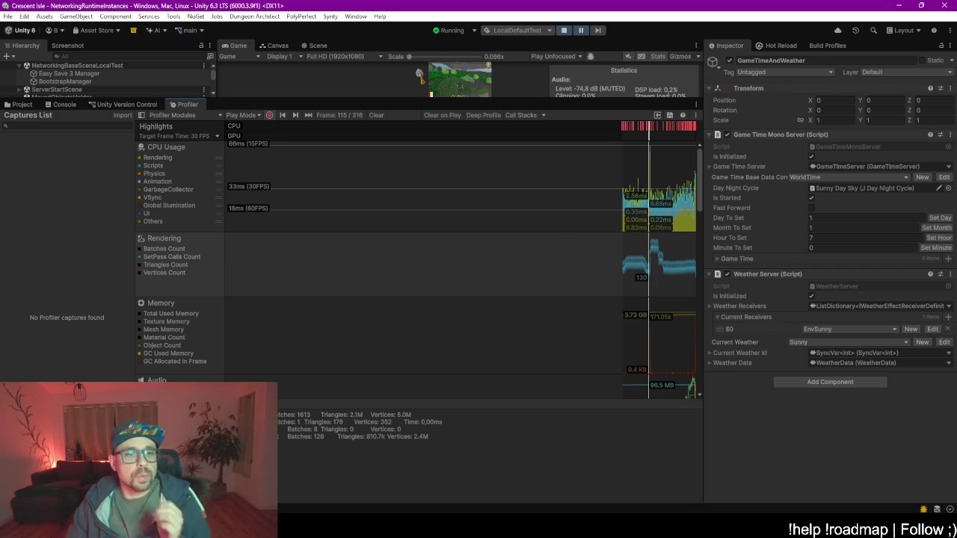
left_click_drag(409, 100, 409, 306)
left_click(577, 32)
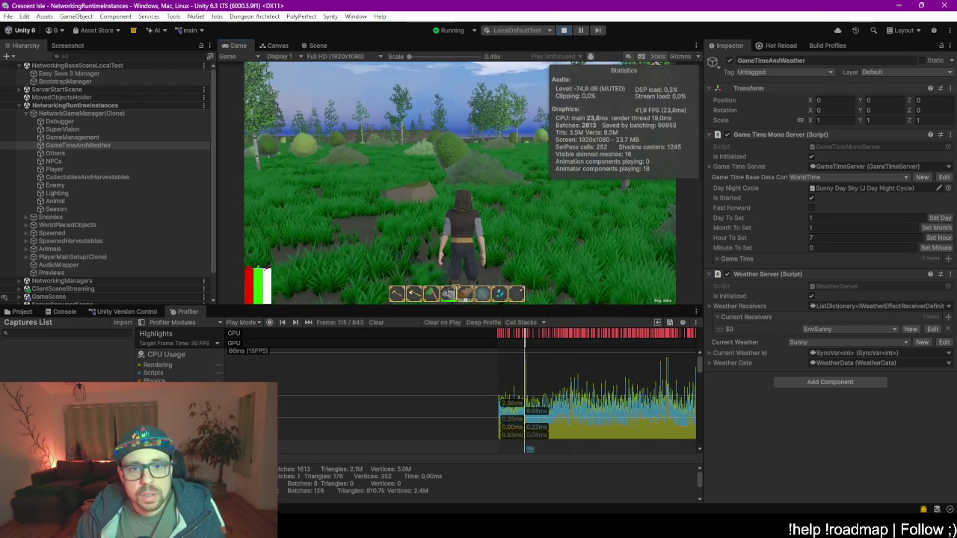
- Run the character across the daylit field, open the in-game menu, and stop play mode
key("w")
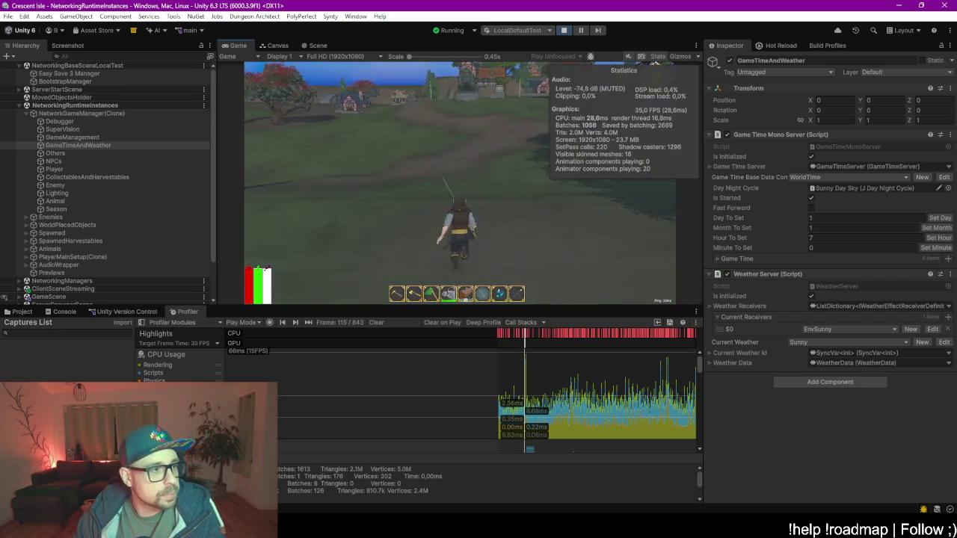
key("Escape")
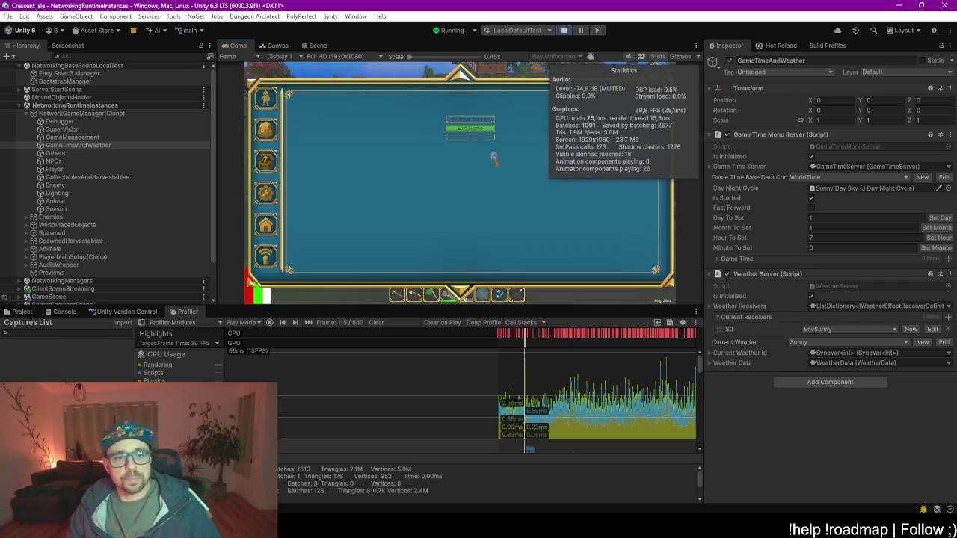
key("ctrl+p")
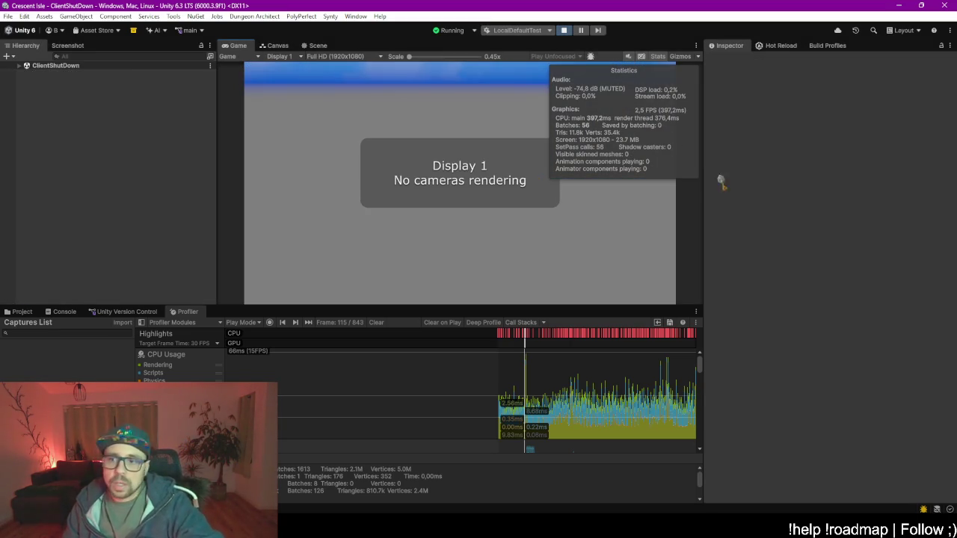